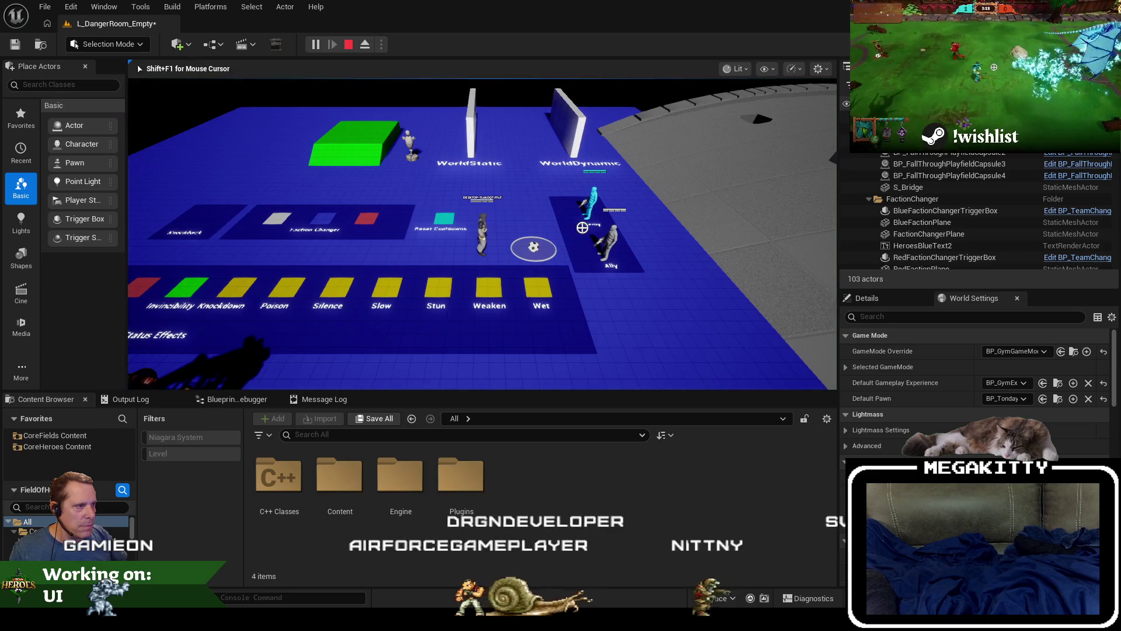
Step: Move and dash the player character across the arena in fullscreen play mode
{"action": "key", "text": "w"}
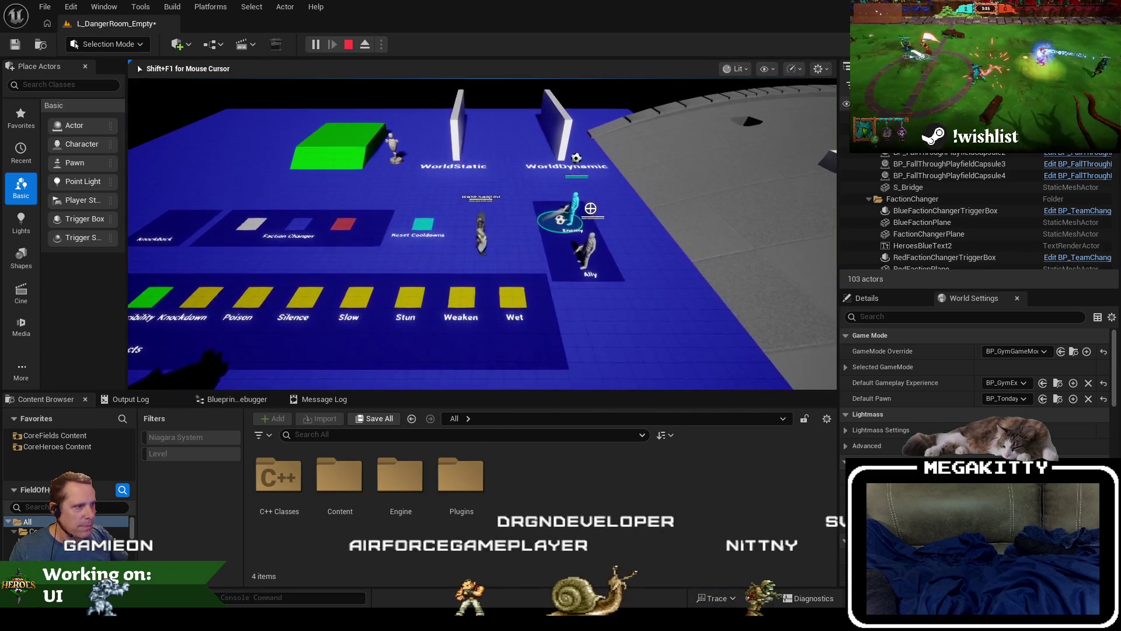
{"action": "key", "text": "F11"}
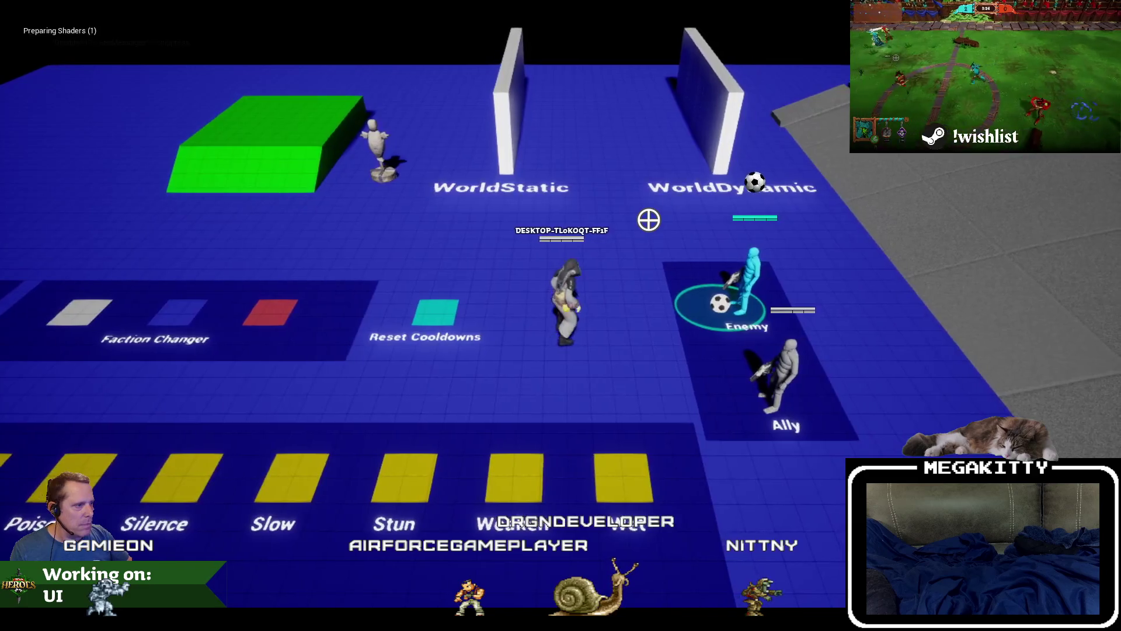
{"action": "key", "text": "w"}
{"action": "key", "text": "d"}
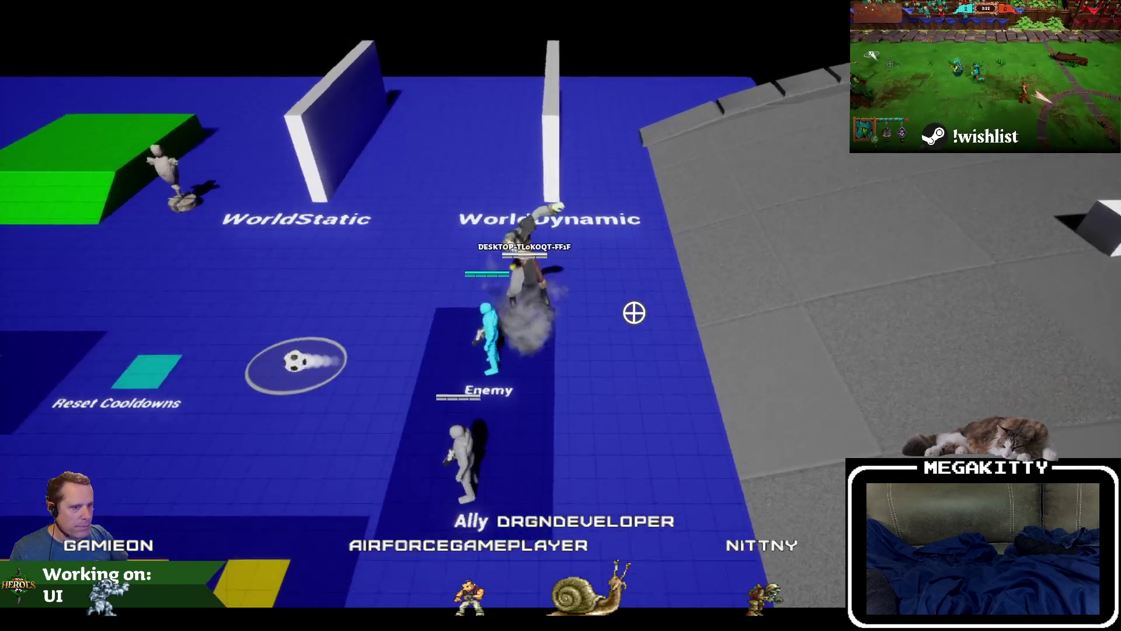
Step: Stop the play session, restore the normal editor layout, and look over the Heroes workbook
{"action": "key", "text": "Escape"}
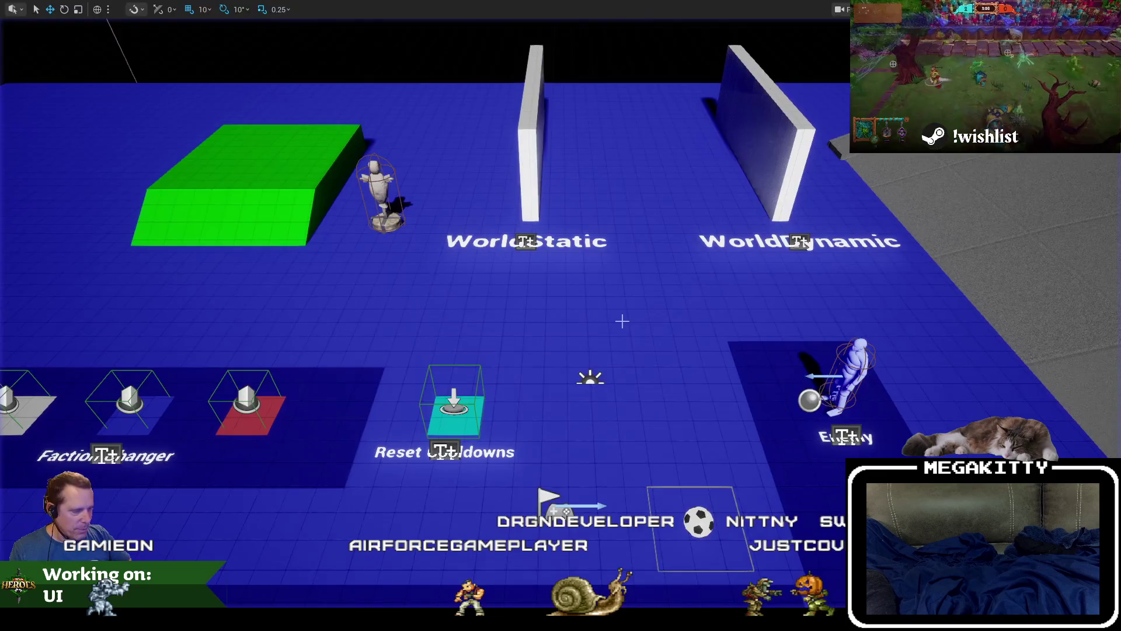
{"action": "key", "text": "F11"}
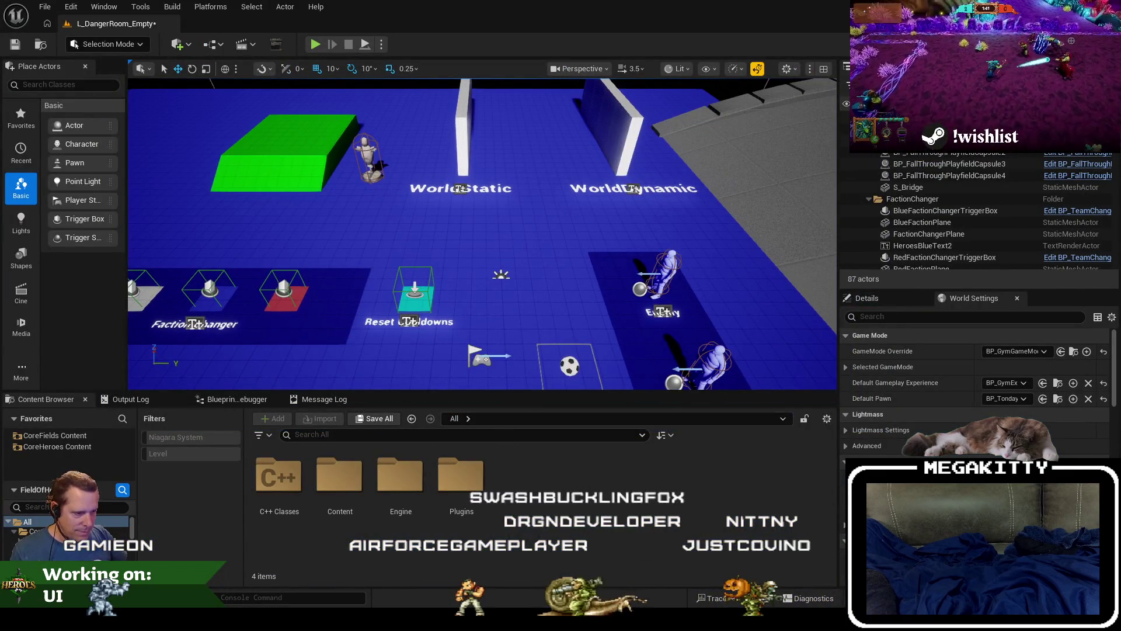
{"action": "key", "text": "alt+Tab"}
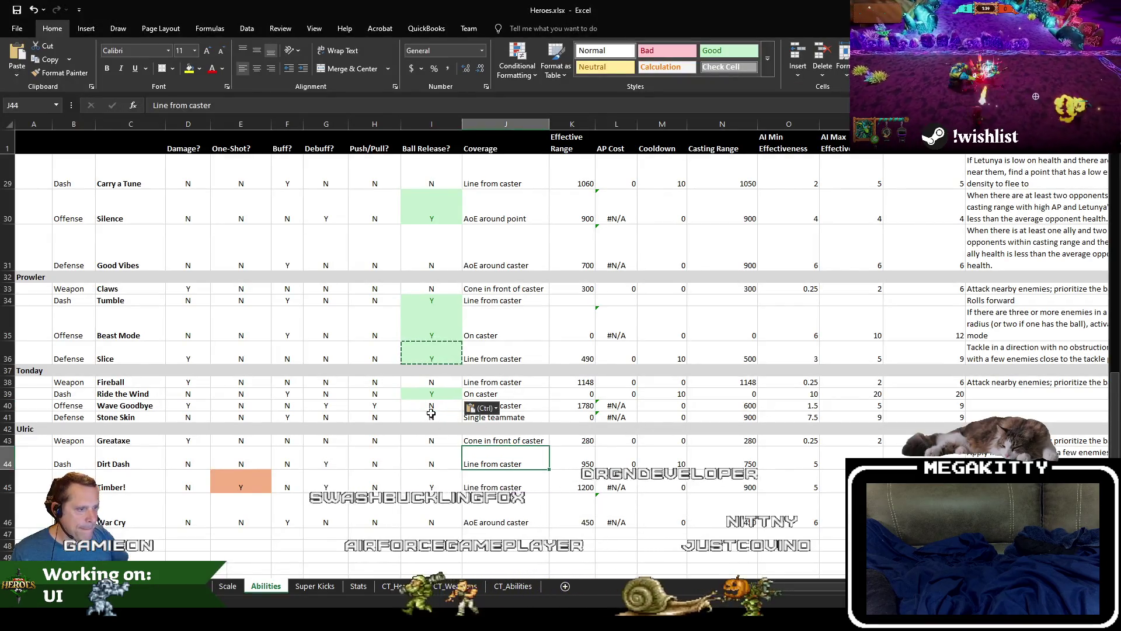
{"action": "scroll", "coordinate": [505, 461], "scroll_direction": "down", "scroll_amount": 2}
{"action": "scroll", "coordinate": [439, 331], "scroll_direction": "up", "scroll_amount": 1}
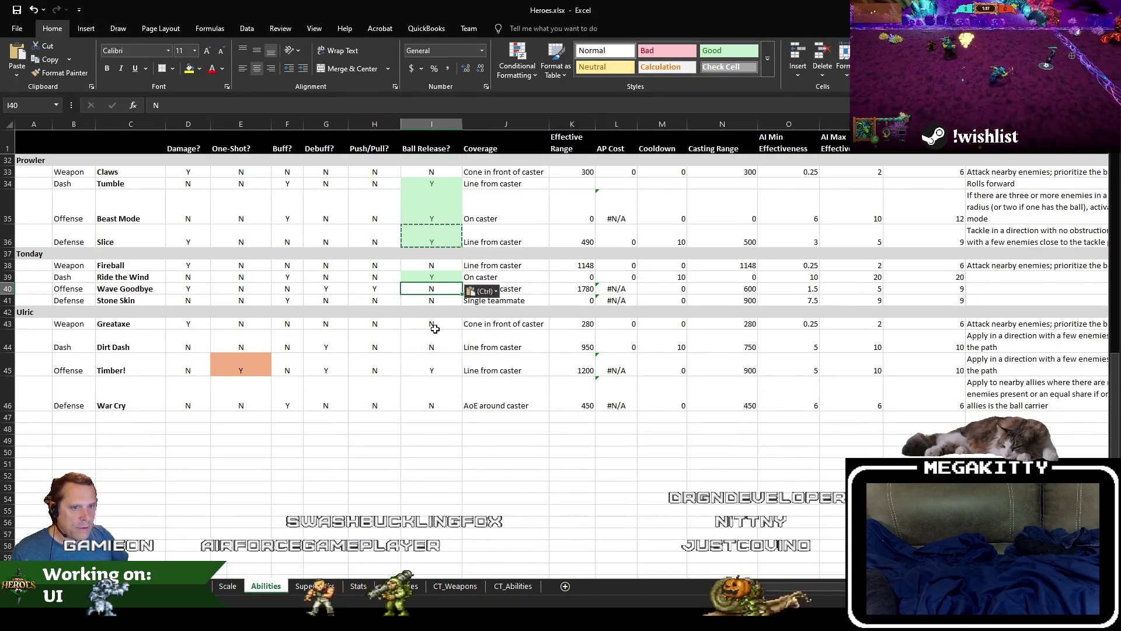
Step: Run a quick play-test of the level and stop it
{"action": "key", "text": "alt+Tab"}
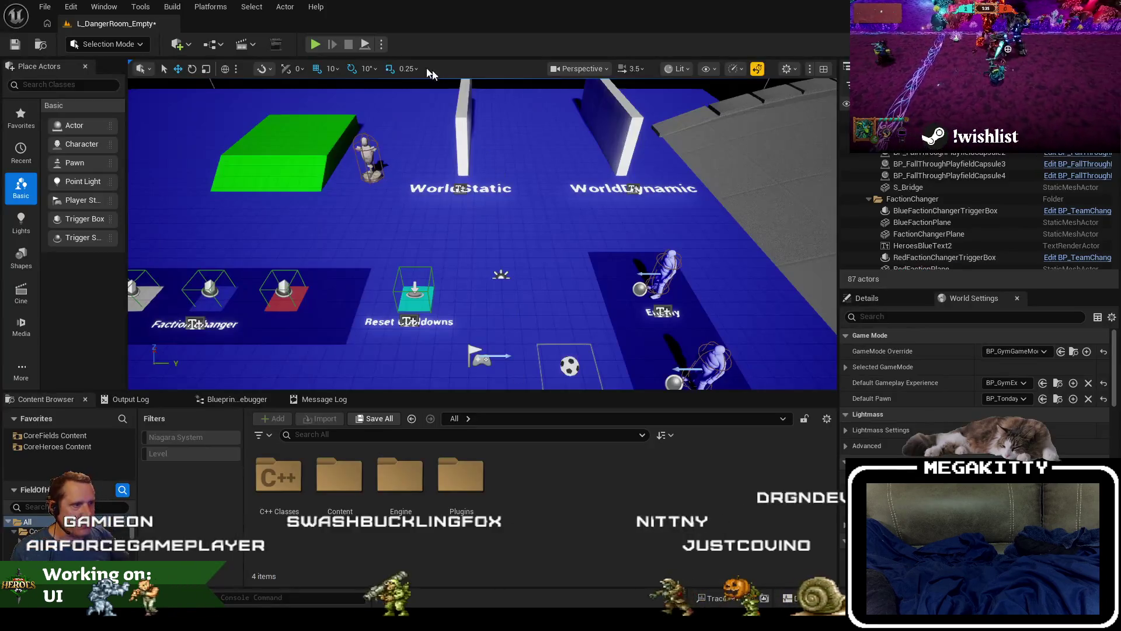
{"action": "left_click", "coordinate": [315, 44]}
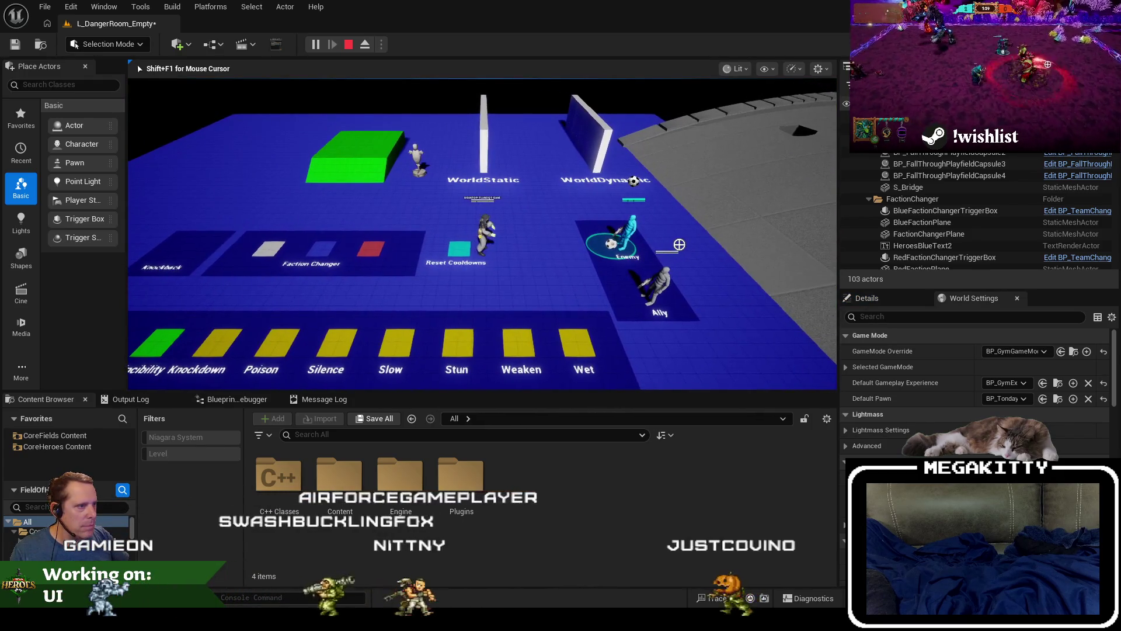
{"action": "key", "text": "Escape"}
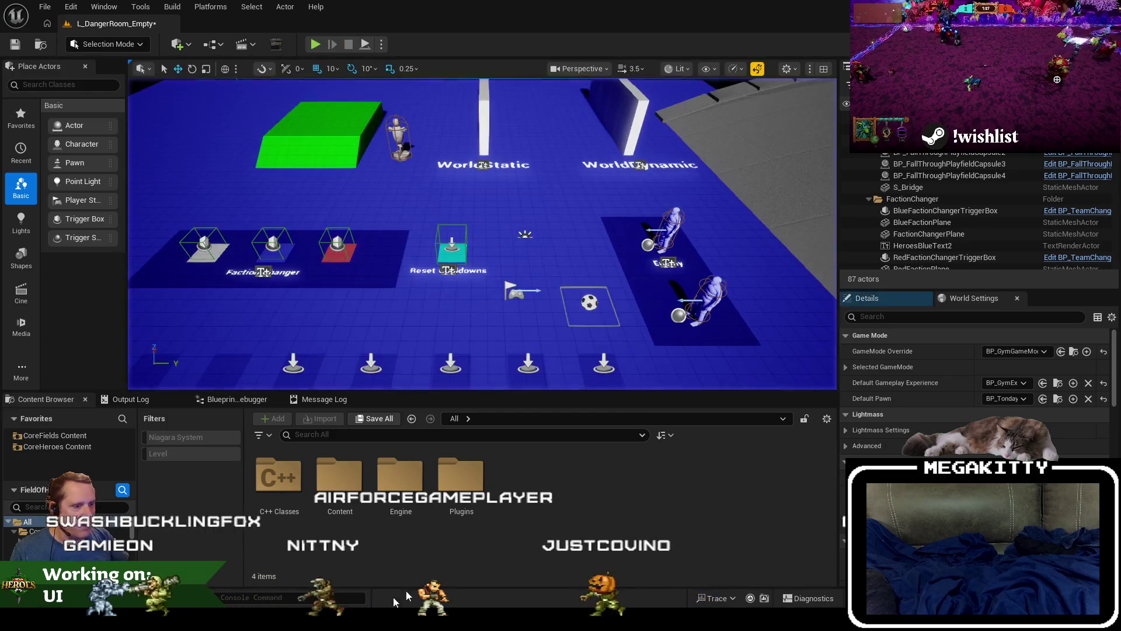
Step: Paste Y into Ball Release? cells I39 and I40, marking Wave Goodbye as Y
{"action": "key", "text": "alt+Tab"}
{"action": "key", "text": "alt+Tab"}
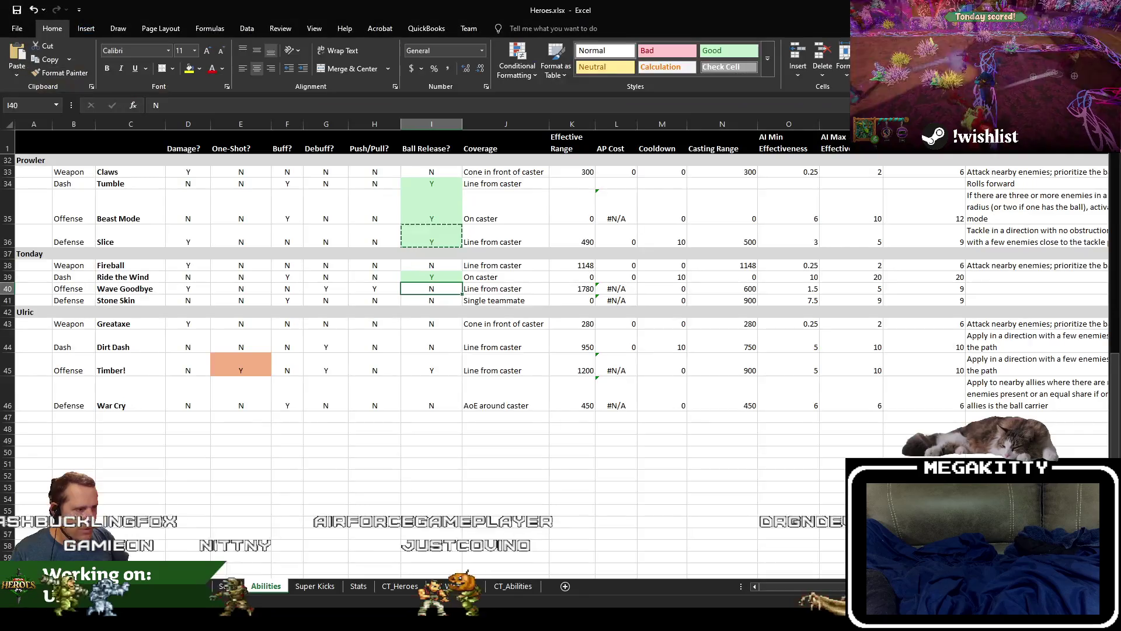
{"action": "left_click", "coordinate": [437, 276]}
{"action": "key", "text": "ctrl+v"}
{"action": "key", "text": "Down"}
{"action": "key", "text": "ctrl+v"}
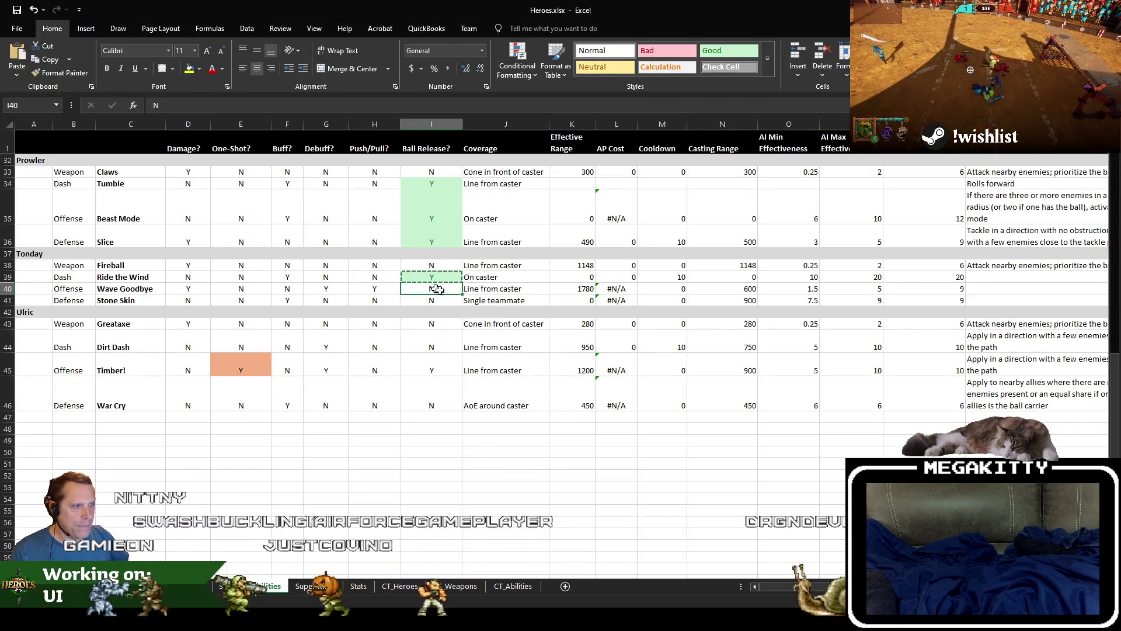
{"action": "left_click", "coordinate": [414, 354]}
{"action": "left_click", "coordinate": [411, 335]}
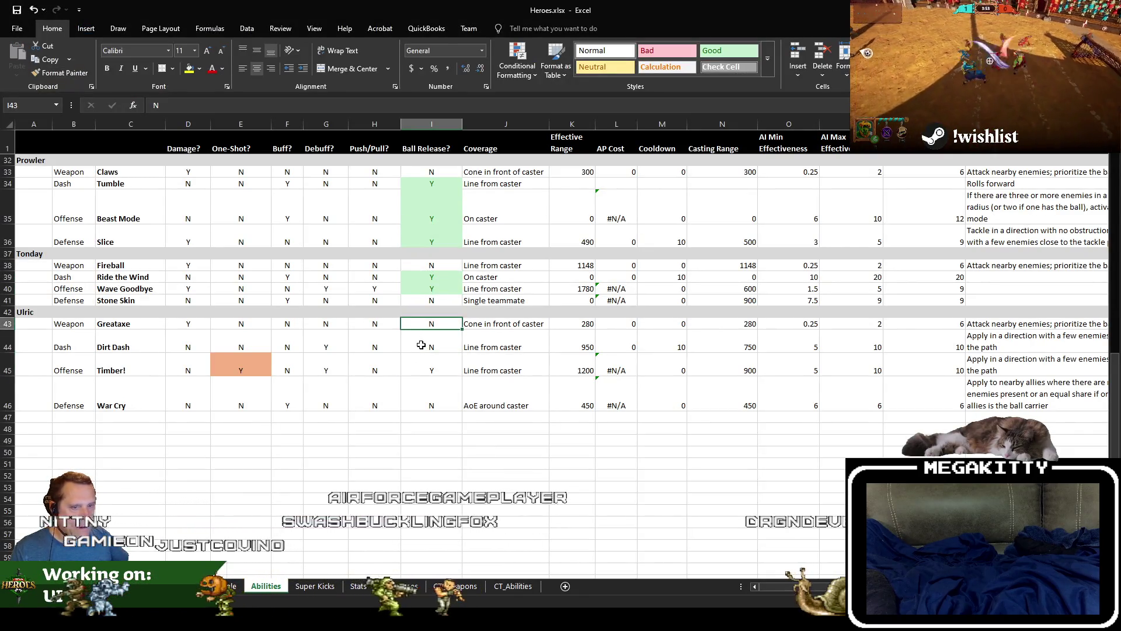
Step: Set World Settings Default Pawn to BP_Ulric and play-test briefly as Ulric
{"action": "key", "text": "alt+Tab"}
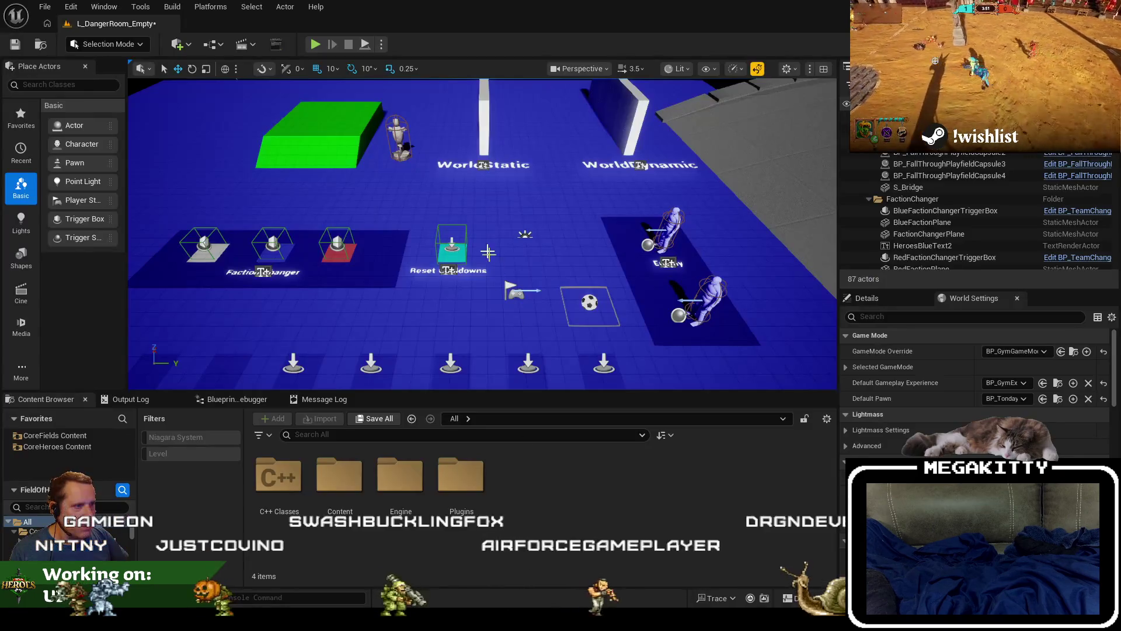
{"action": "left_click", "coordinate": [1005, 398]}
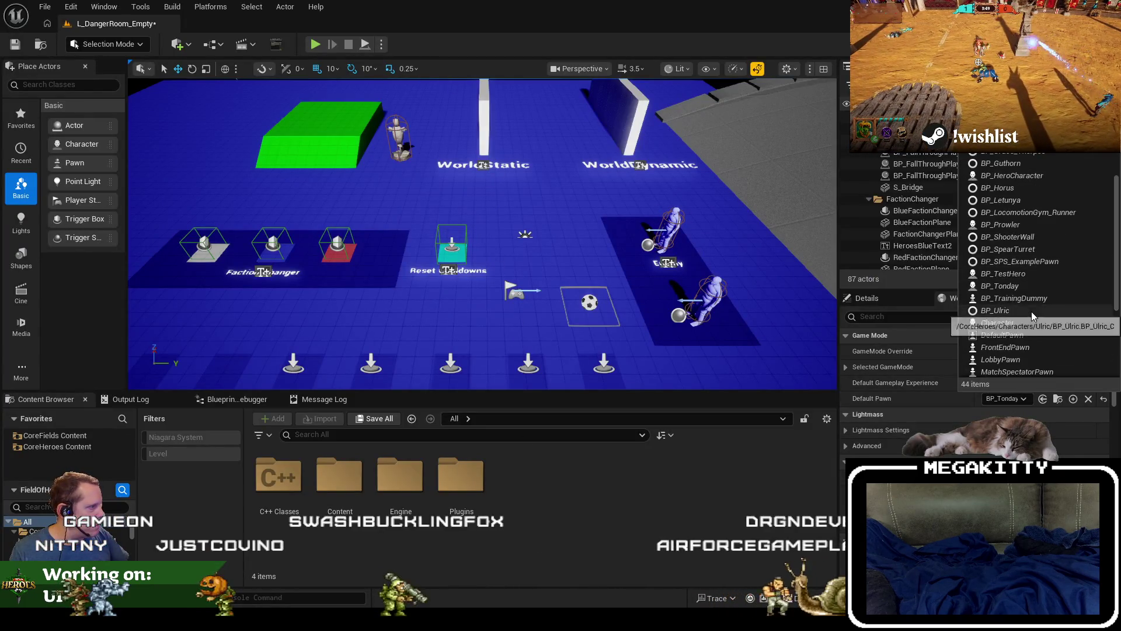
{"action": "left_click", "coordinate": [1005, 310]}
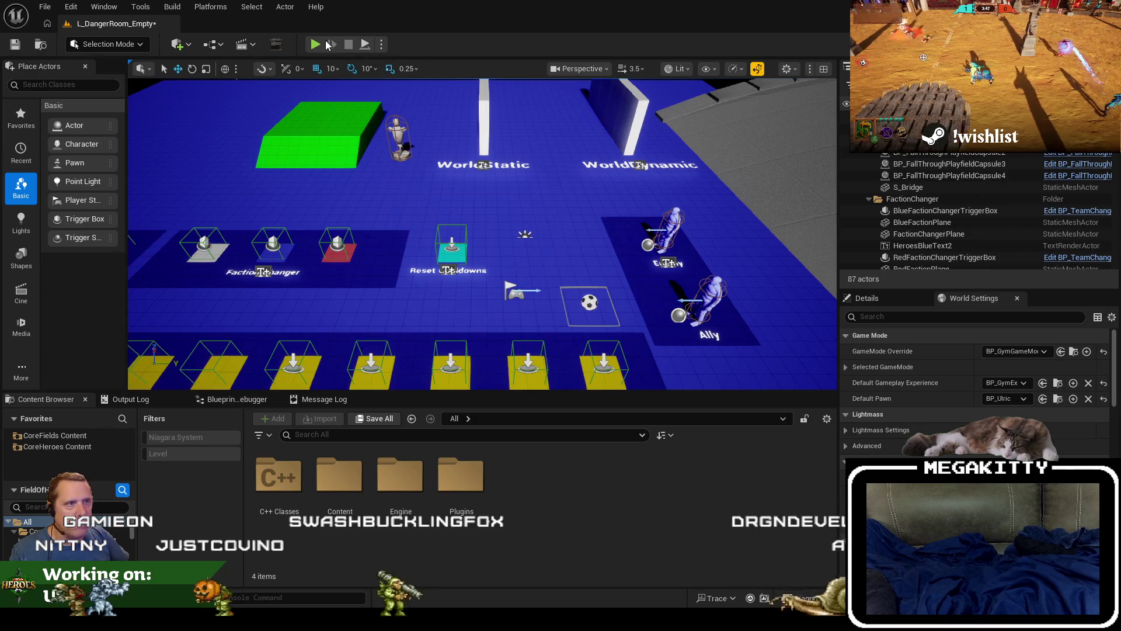
{"action": "key", "text": "alt+p"}
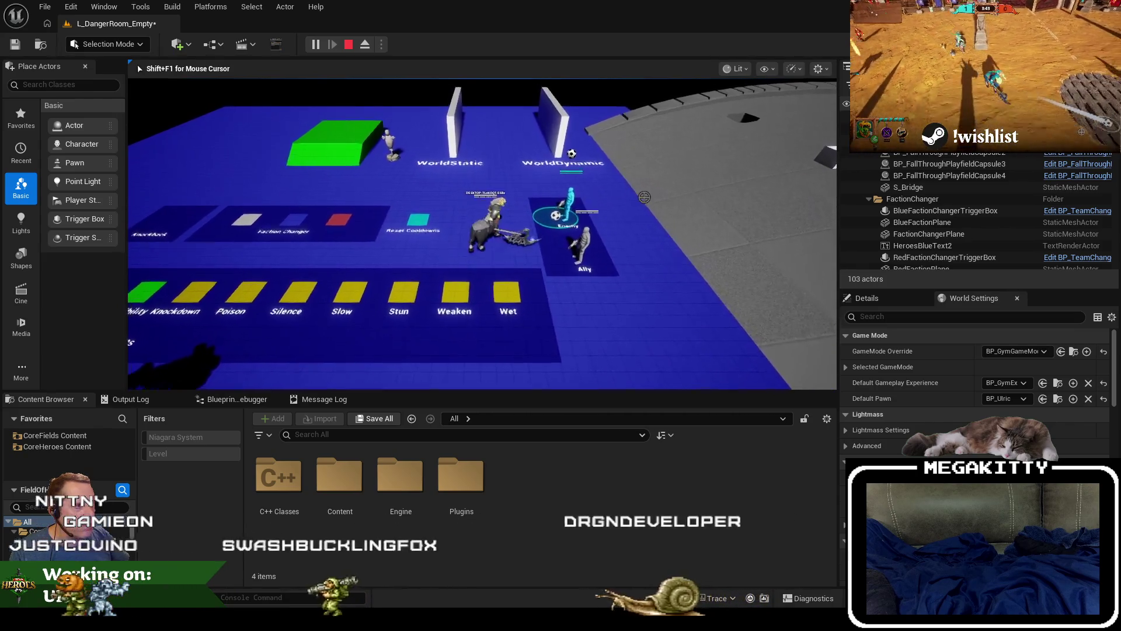
{"action": "key", "text": "Escape"}
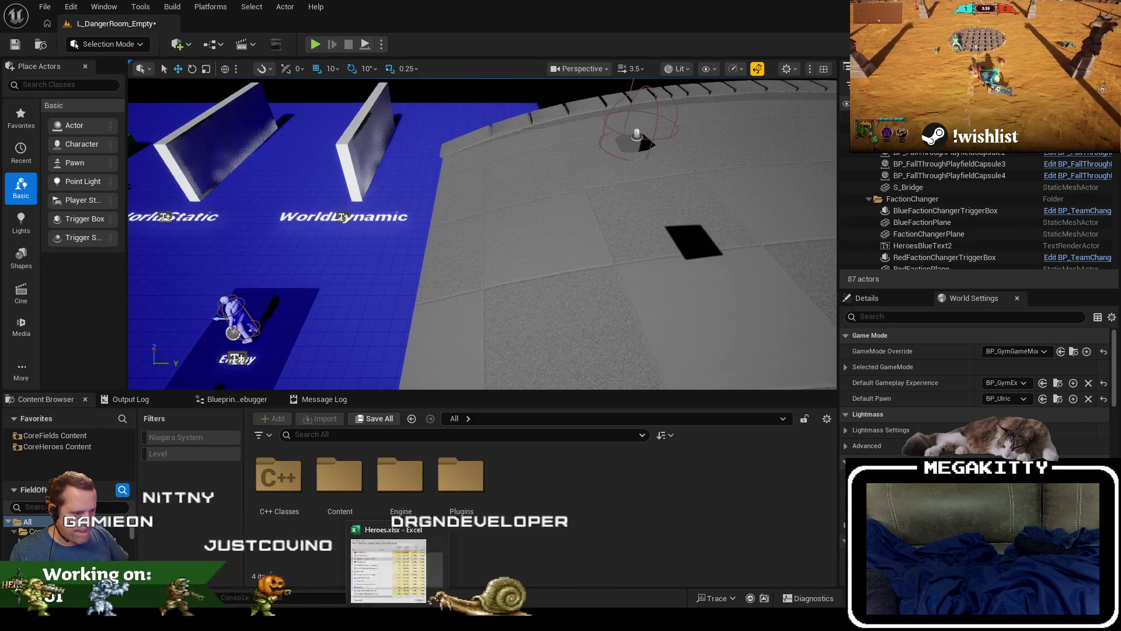
Step: Copy the green Y from I40 into Dirt Dash's Ball Release? cell I44
{"action": "left_click", "coordinate": [395, 624]}
{"action": "left_click", "coordinate": [432, 288]}
{"action": "key", "text": "ctrl+c"}
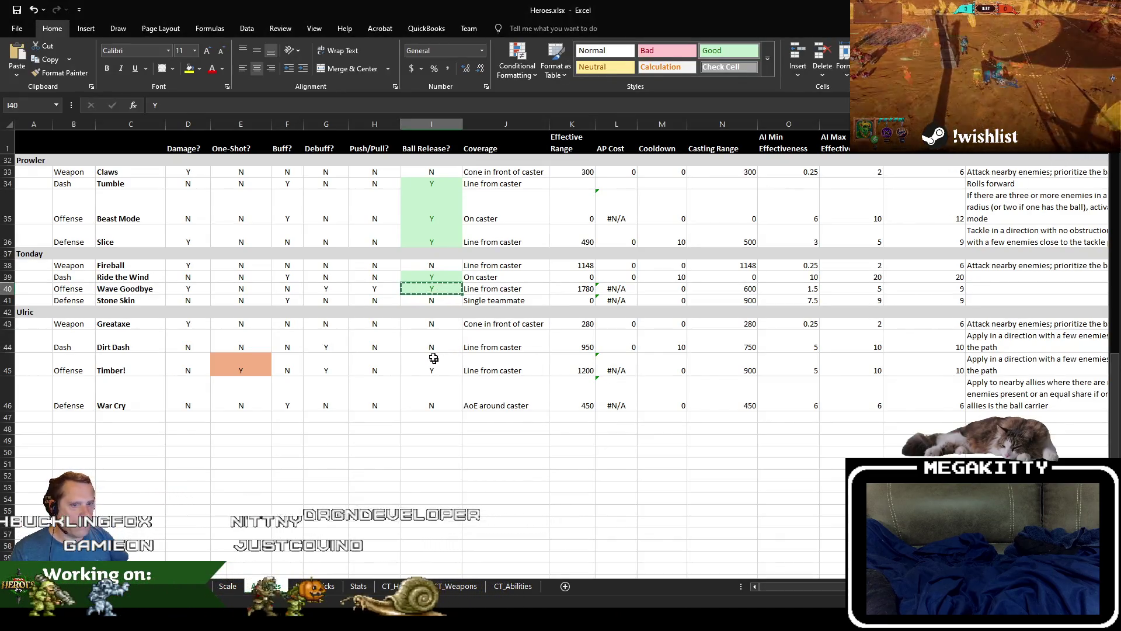
{"action": "left_click", "coordinate": [428, 343]}
{"action": "key", "text": "ctrl+v"}
{"action": "key", "text": "alt+Tab"}
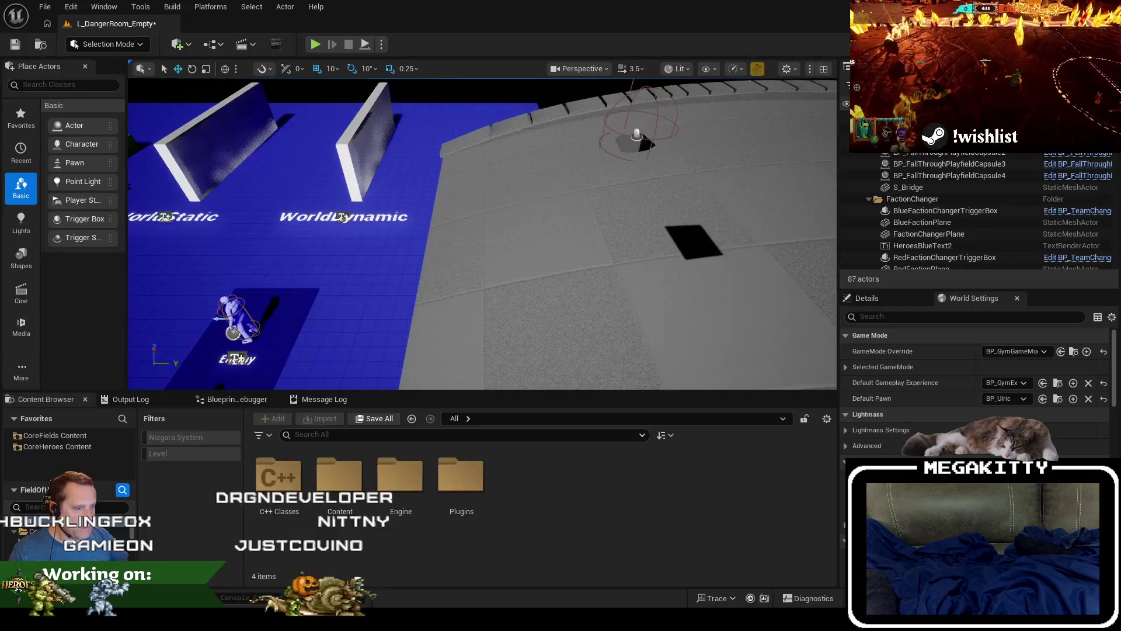
Step: Play-test Ulric in the Danger Room, then stop the session
{"action": "left_click", "coordinate": [314, 45]}
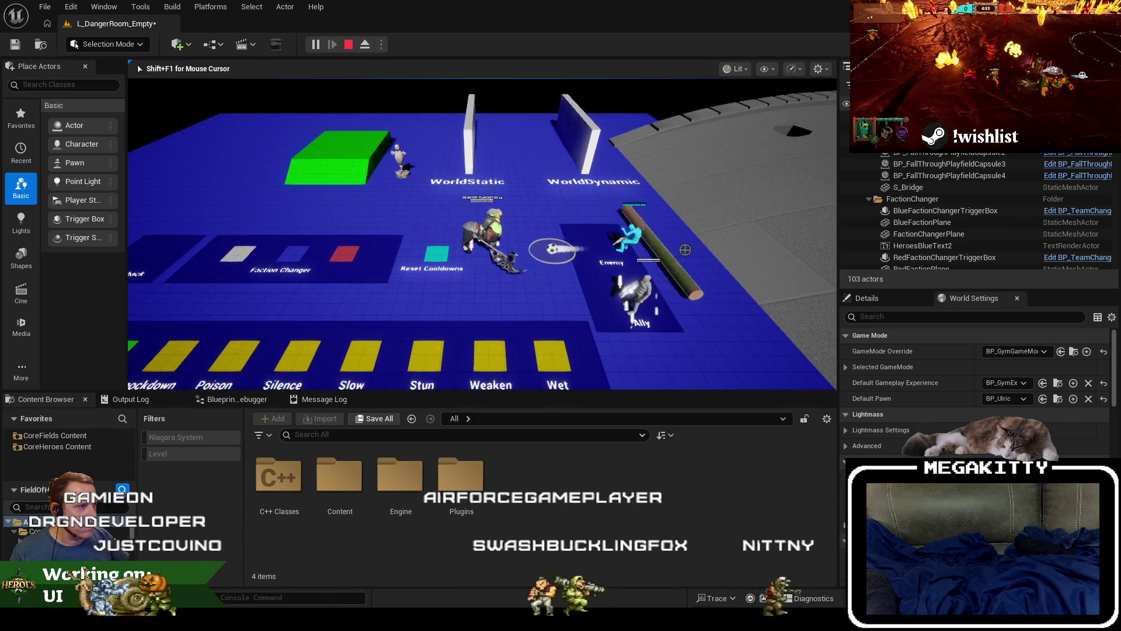
{"action": "key", "text": "Escape"}
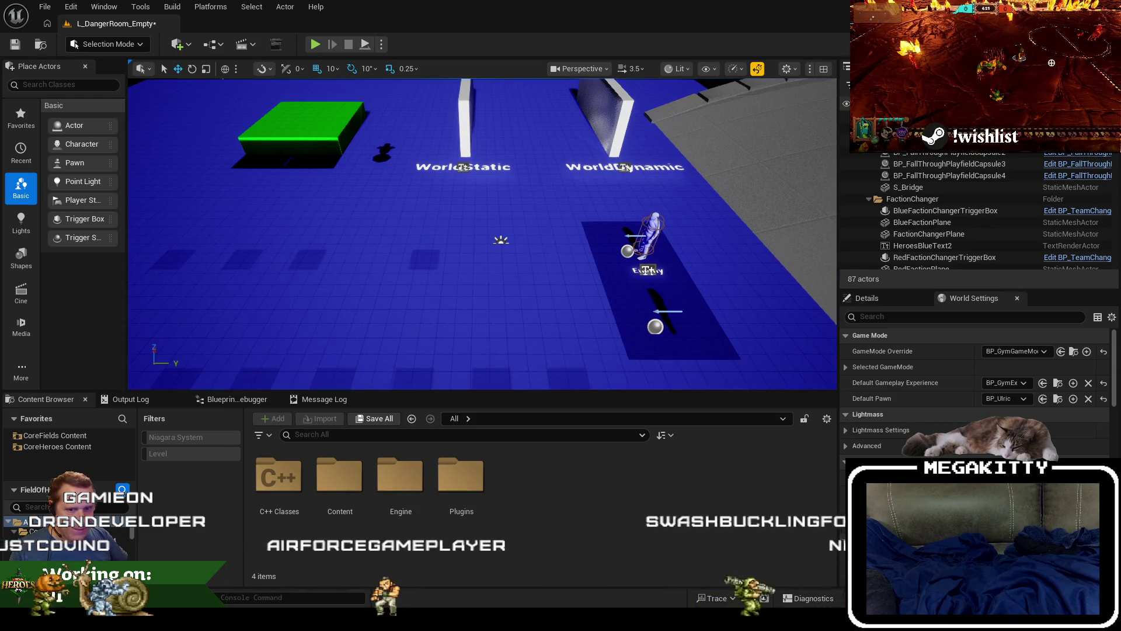
Step: Copy the green Y from I44 into Timber!'s Ball Release? cell I45
{"action": "key", "text": "alt+Tab"}
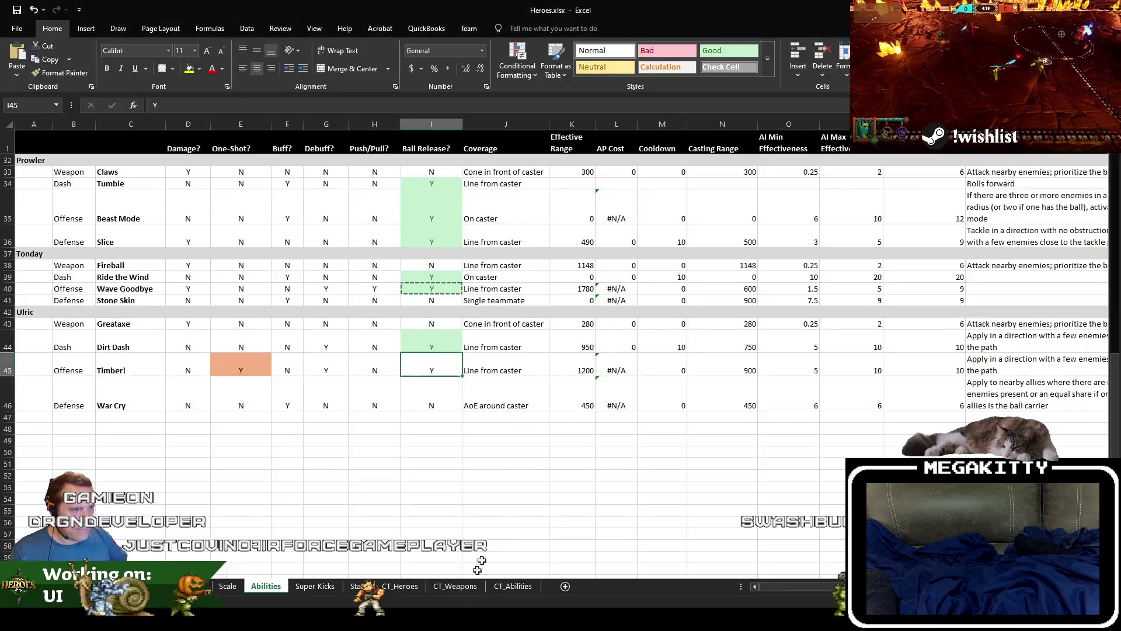
{"action": "left_click", "coordinate": [440, 341]}
{"action": "key", "text": "ctrl+c"}
{"action": "left_click", "coordinate": [432, 363]}
{"action": "key", "text": "ctrl+v"}
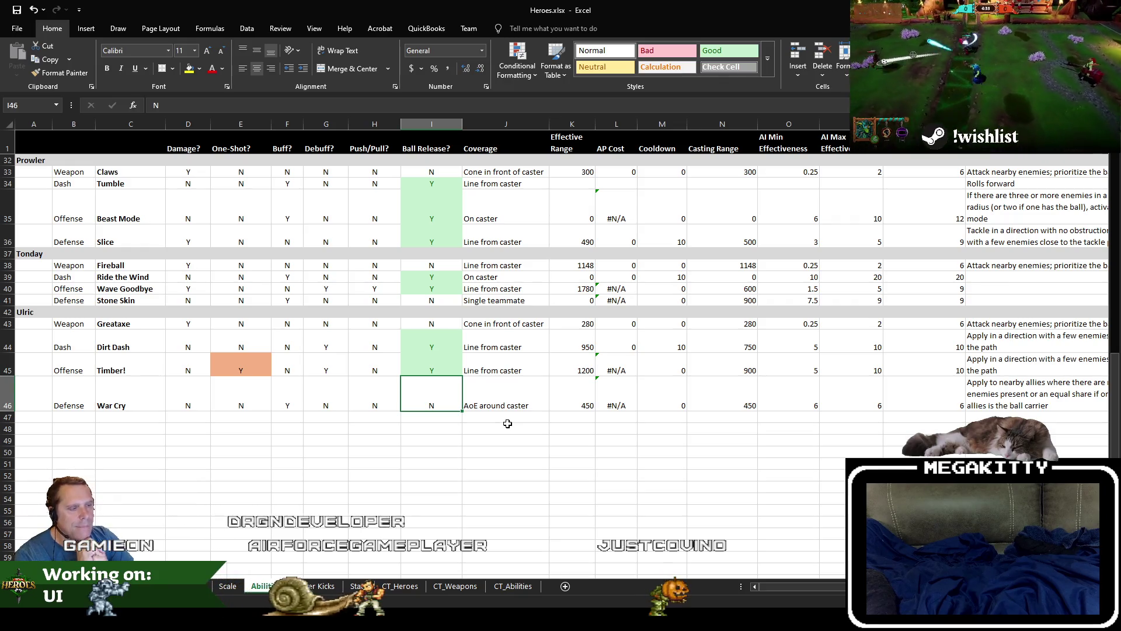
{"action": "key", "text": "alt+Tab"}
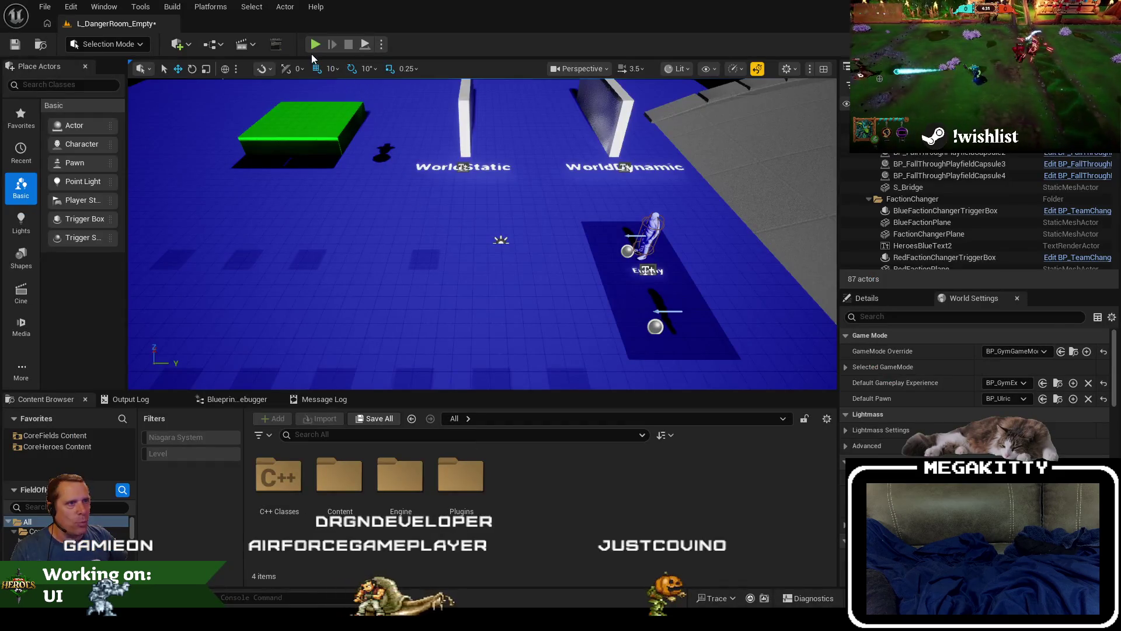
{"action": "left_click", "coordinate": [311, 48]}
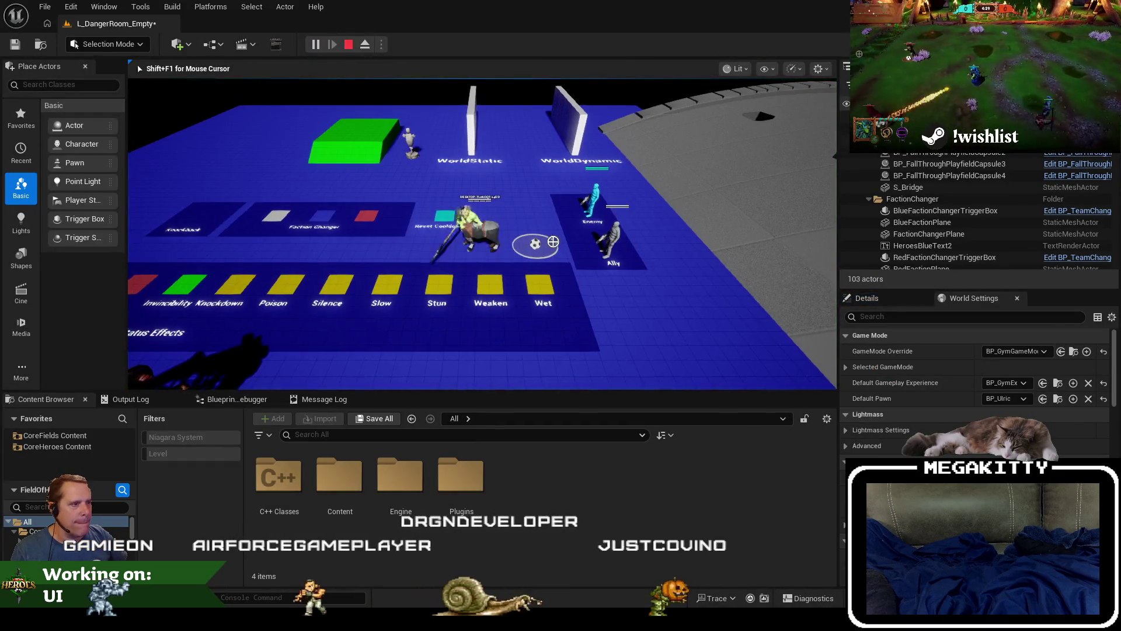
{"action": "key", "text": "w"}
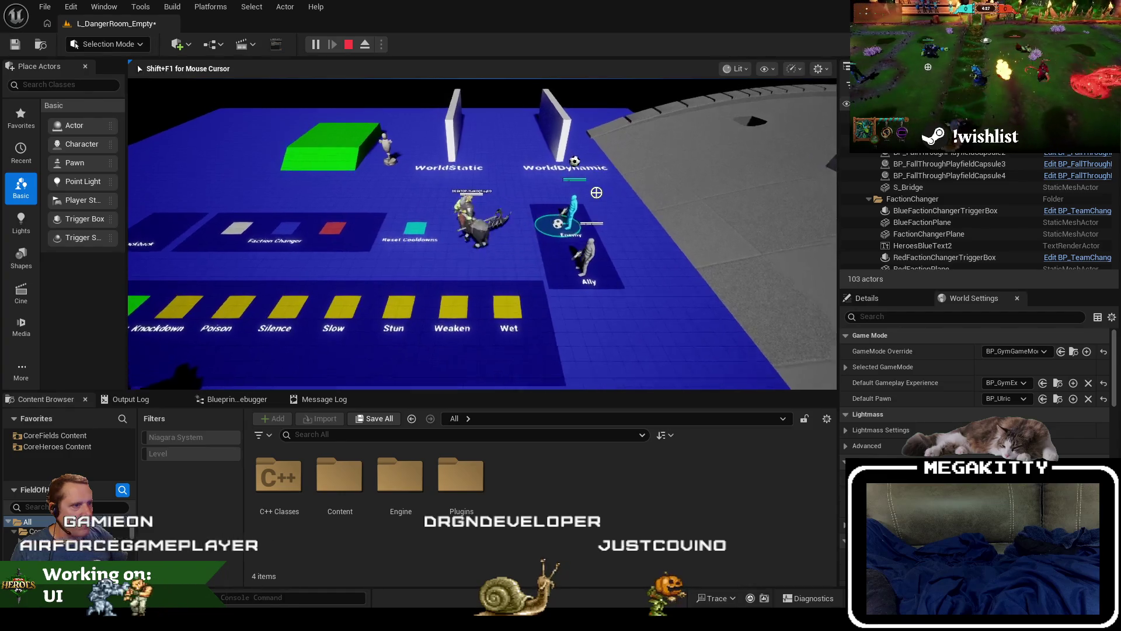
{"action": "key", "text": "q"}
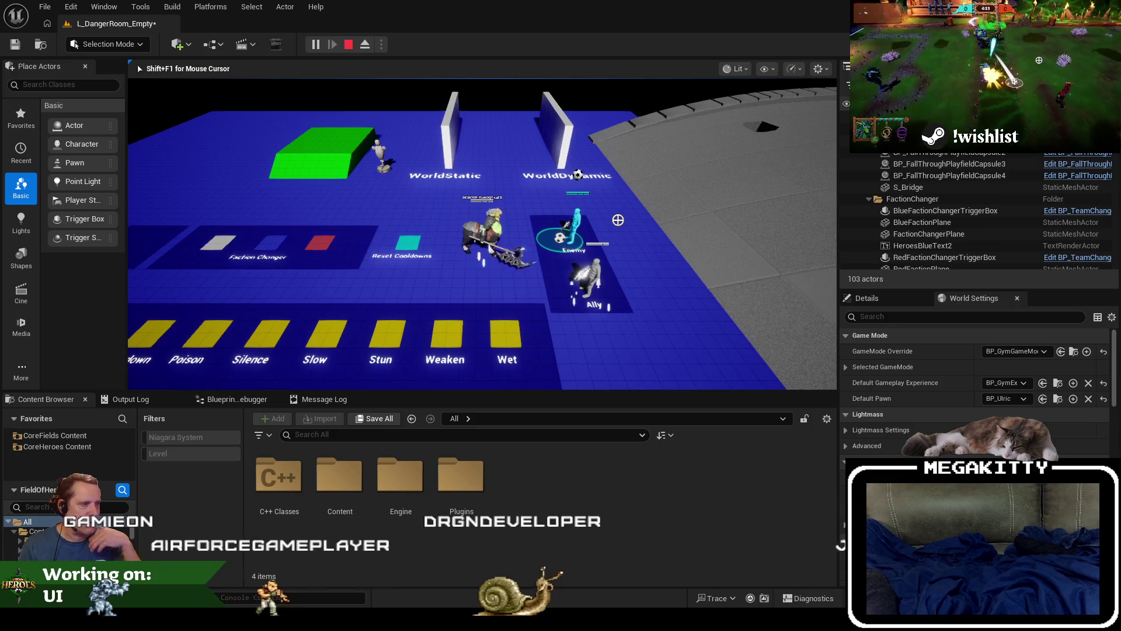
{"action": "key", "text": "Escape"}
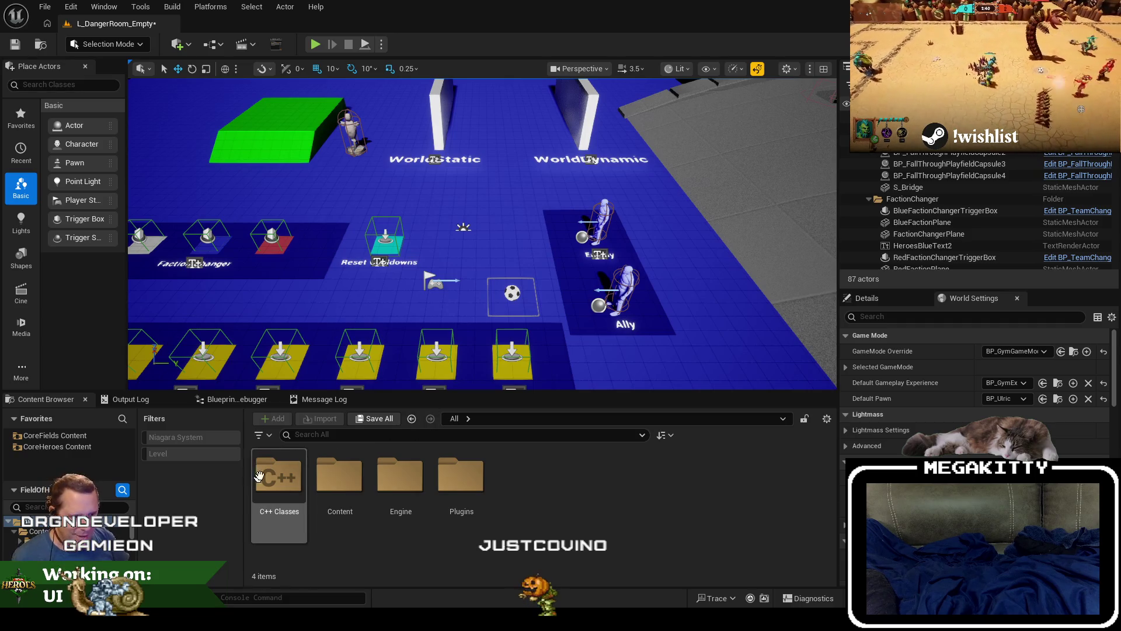
Step: Search 'warcry', browse to BP_Ulric_WarCry's folder, and open the Blueprint
{"action": "type", "text": "warcry"}
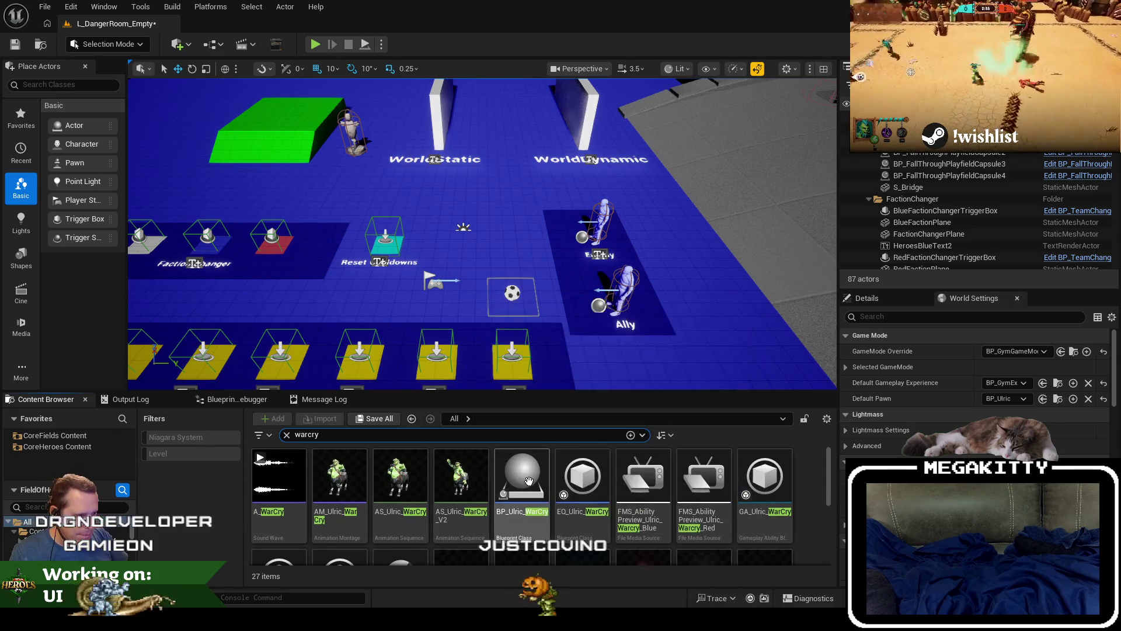
{"action": "left_click", "coordinate": [87, 447]}
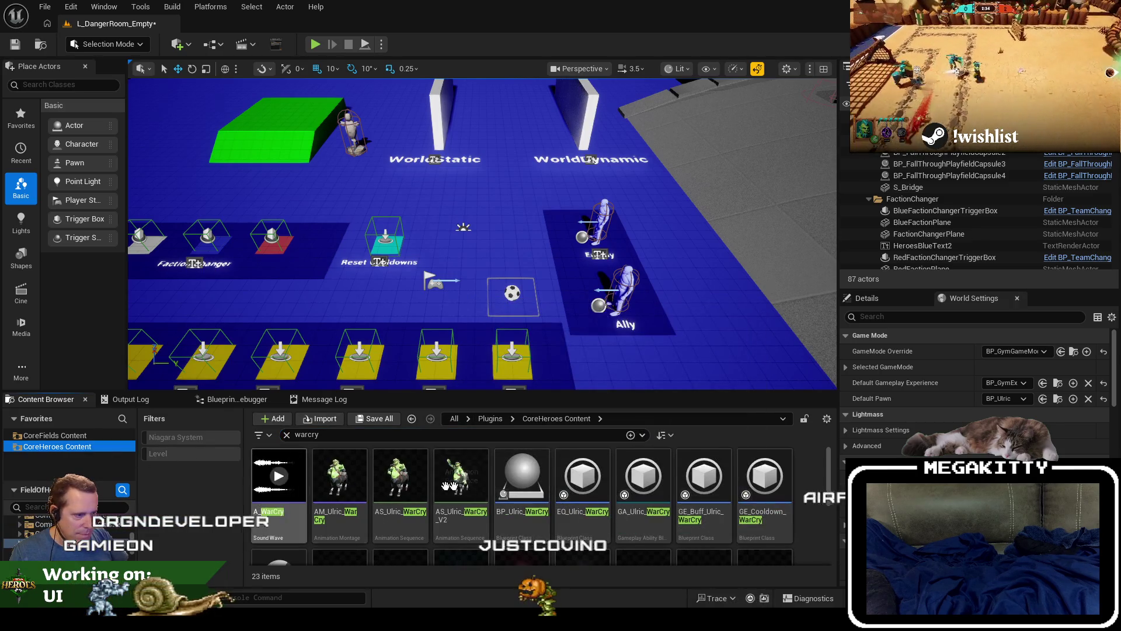
{"action": "right_click", "coordinate": [521, 479]}
{"action": "left_click", "coordinate": [605, 290]}
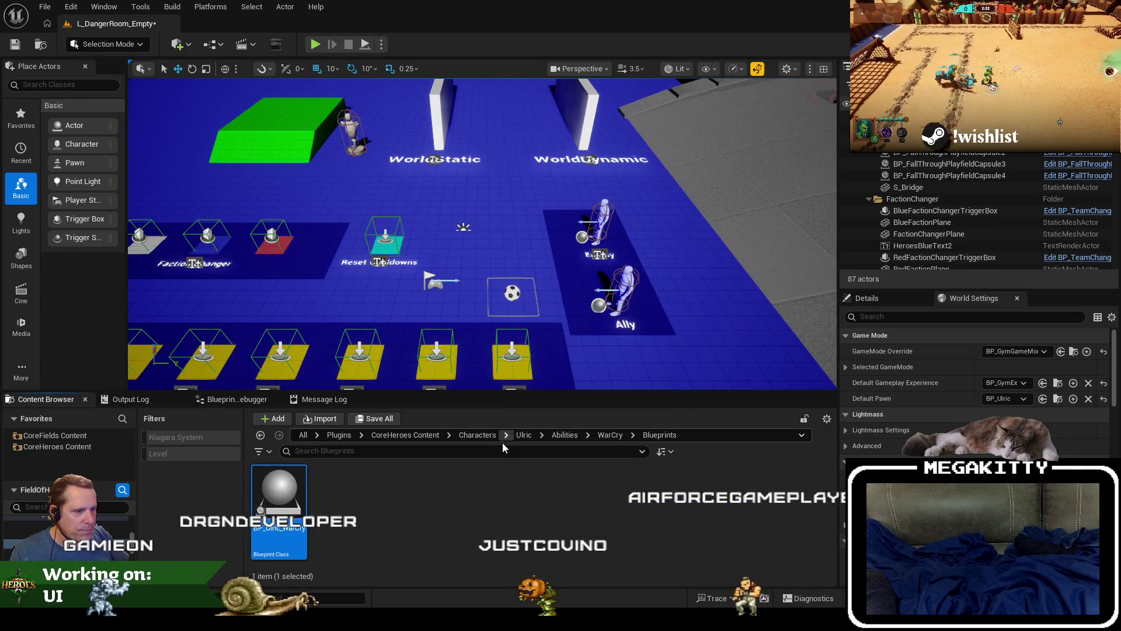
{"action": "double_click", "coordinate": [279, 490]}
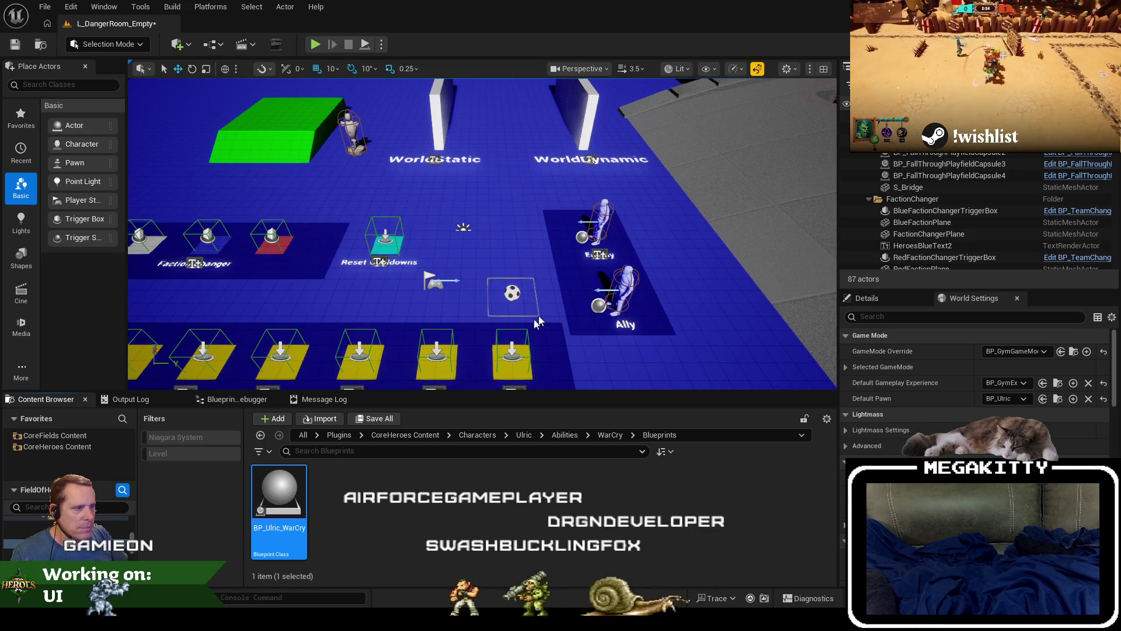
{"action": "key", "text": "alt+Tab"}
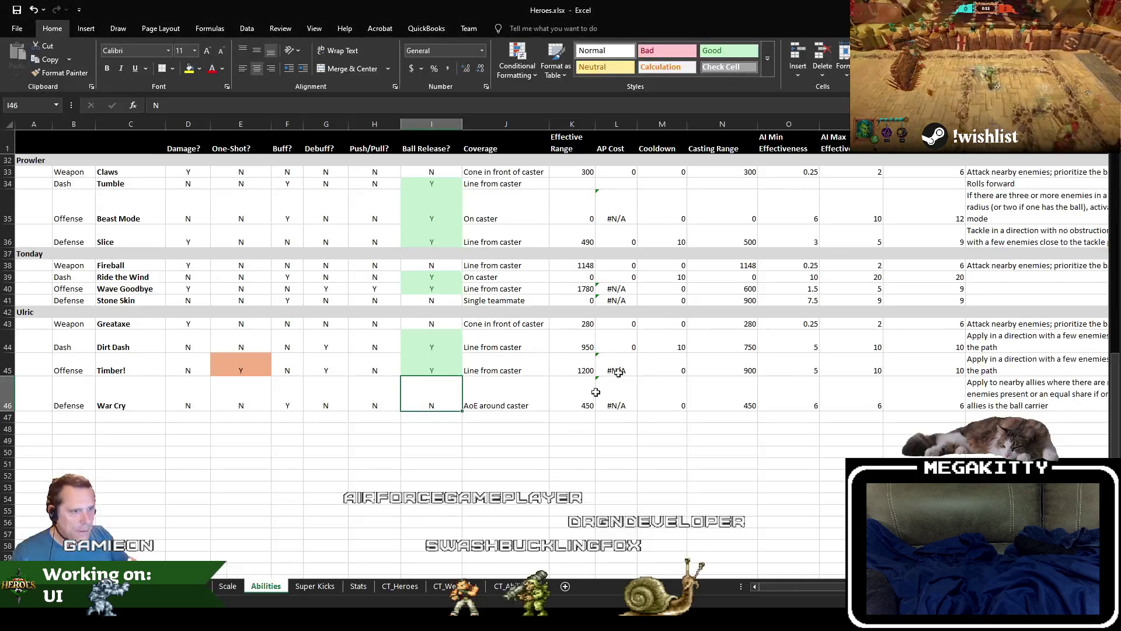
{"action": "key", "text": "alt+Tab"}
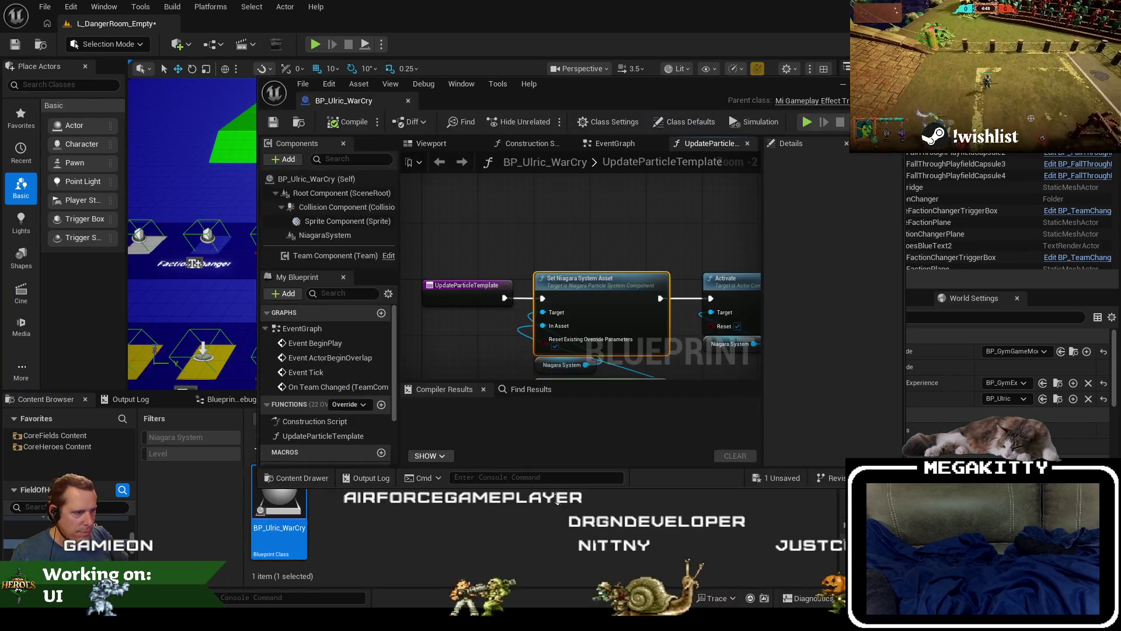
Step: Maximize BP_Ulric_WarCry's editor and view its EventGraph with BeginPlay and On Team Changed
{"action": "double_click", "coordinate": [385, 104]}
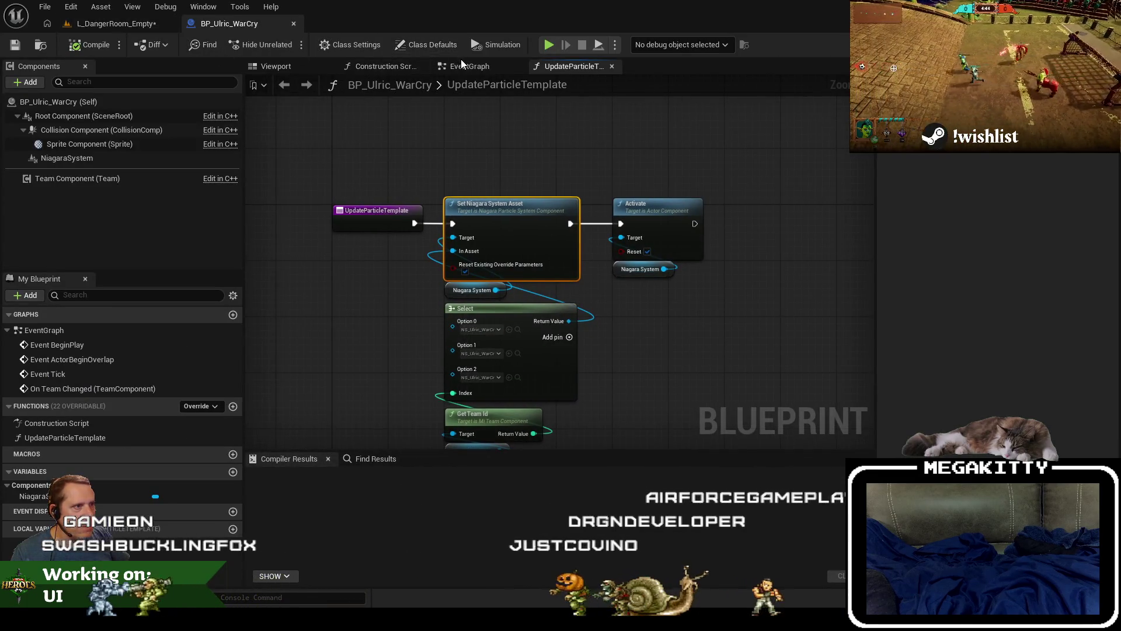
{"action": "left_click", "coordinate": [466, 68]}
{"action": "scroll", "coordinate": [576, 301], "scroll_direction": "up", "scroll_amount": 3}
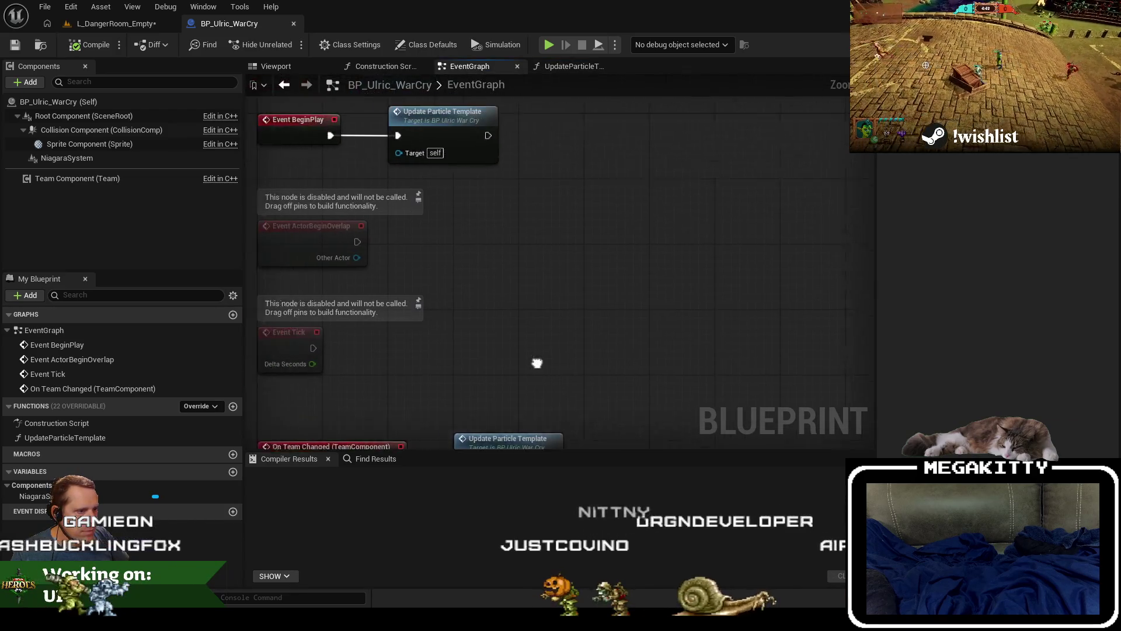
{"action": "scroll", "coordinate": [531, 280], "scroll_direction": "down", "scroll_amount": 2}
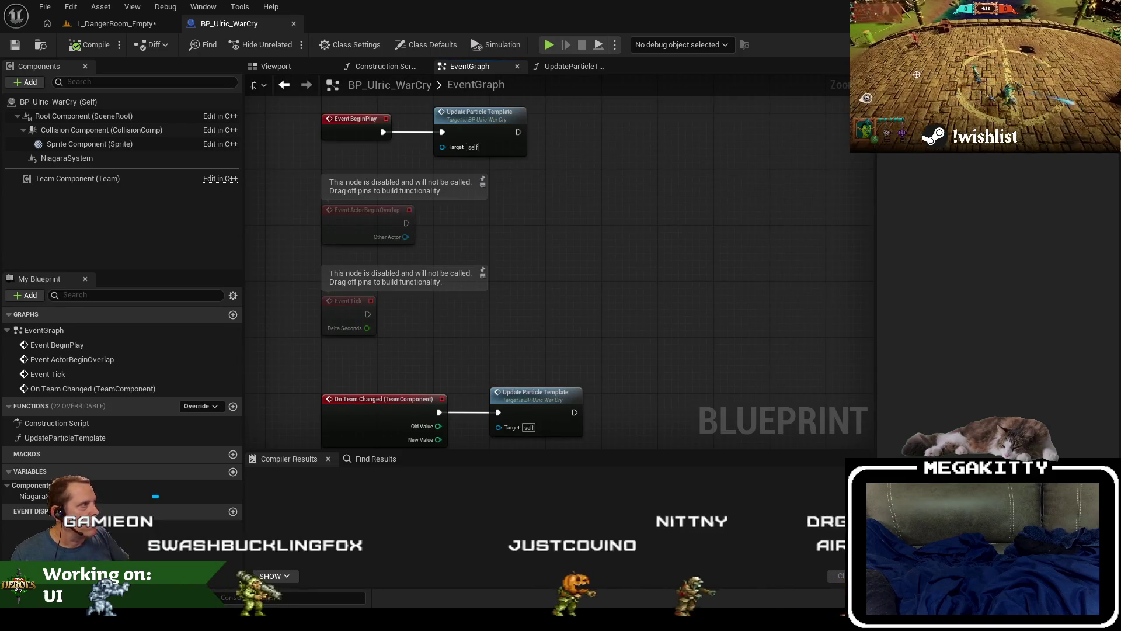
Step: Show BP_Ulric_WarCry's Class Defaults and widen Details to read GE_Buff_Ulric_WarCry
{"action": "left_click", "coordinate": [434, 44]}
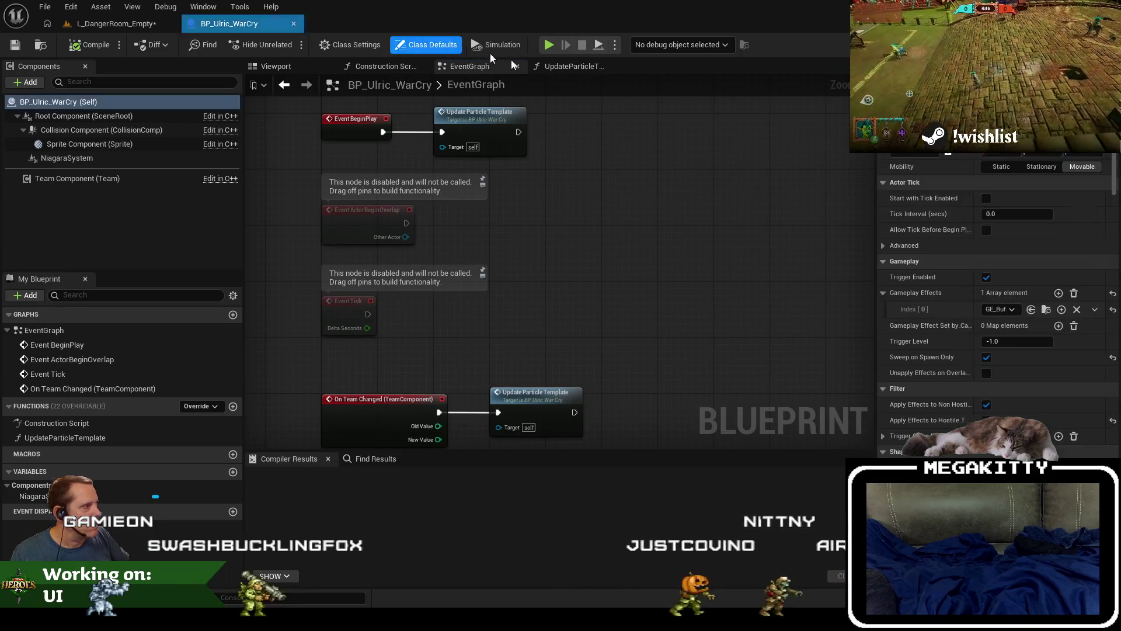
{"action": "left_click_drag", "start_coordinate": [877, 324], "coordinate": [713, 322]}
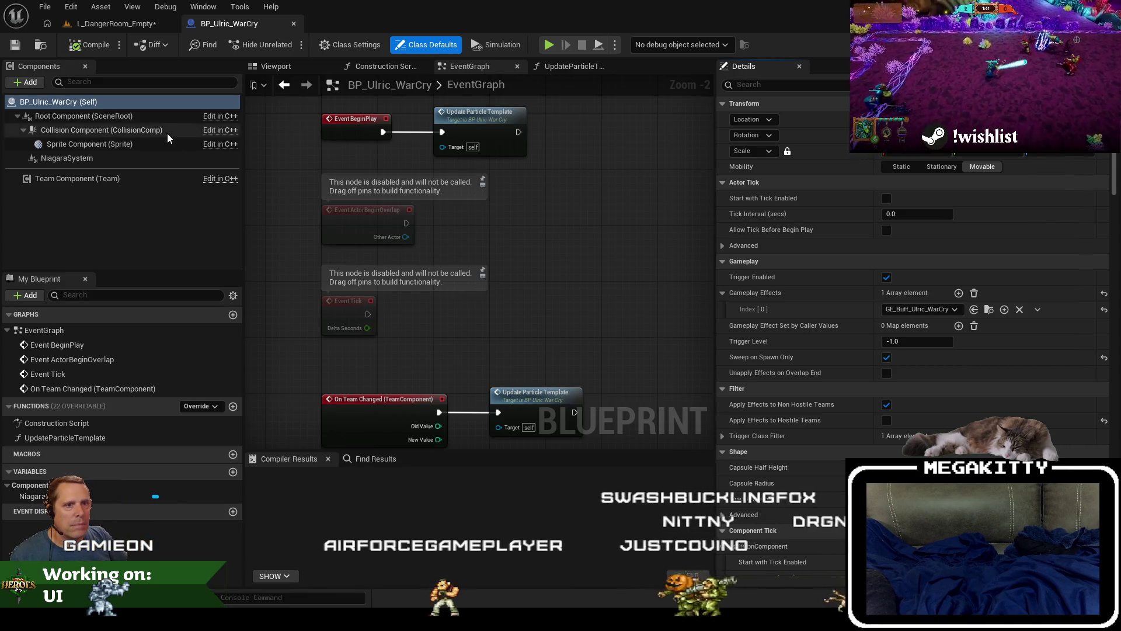
Step: Open GA_Ulric_WarCry for editing from BP_Ulric_WarCry's Reference Viewer
{"action": "key", "text": "ctrl+b"}
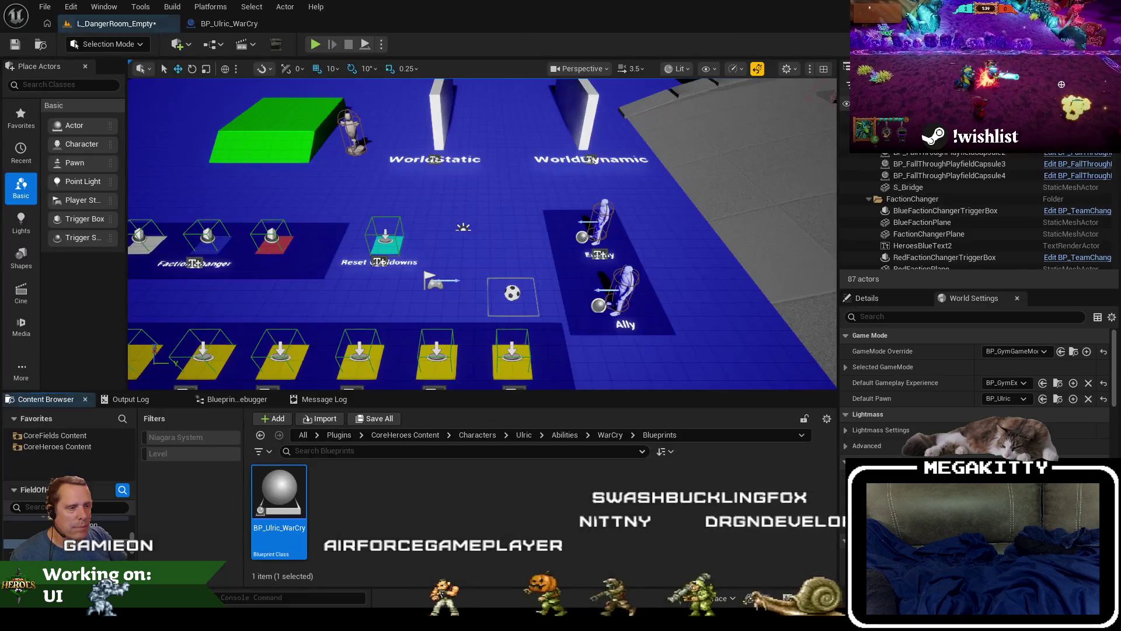
{"action": "right_click", "coordinate": [279, 494]}
{"action": "left_click", "coordinate": [375, 400]}
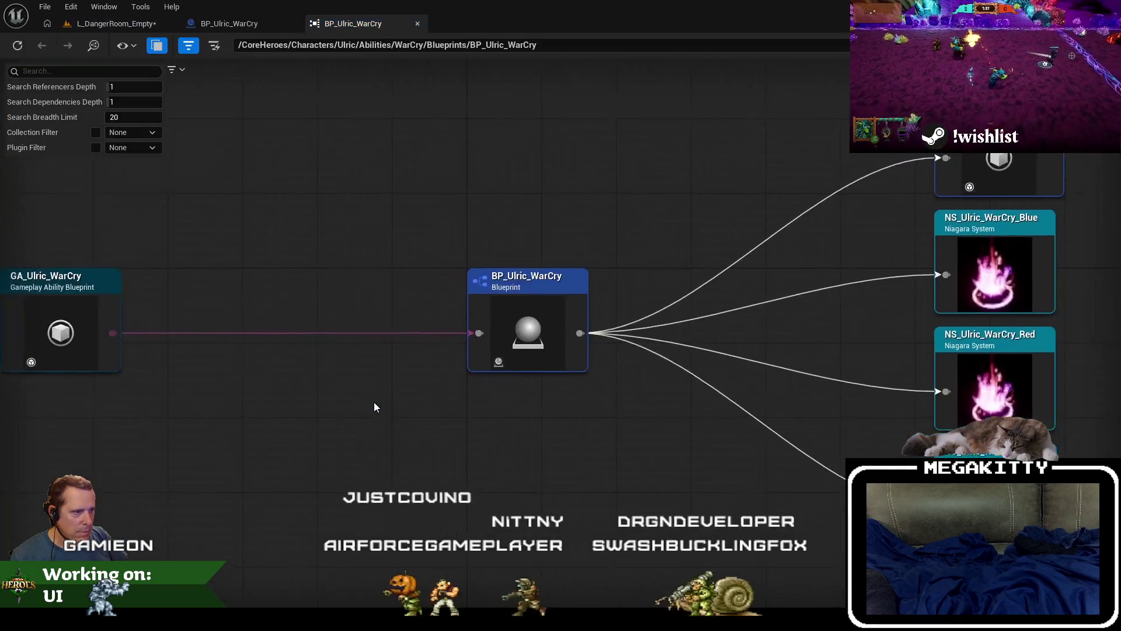
{"action": "right_click", "coordinate": [123, 310]}
{"action": "left_click", "coordinate": [124, 358]}
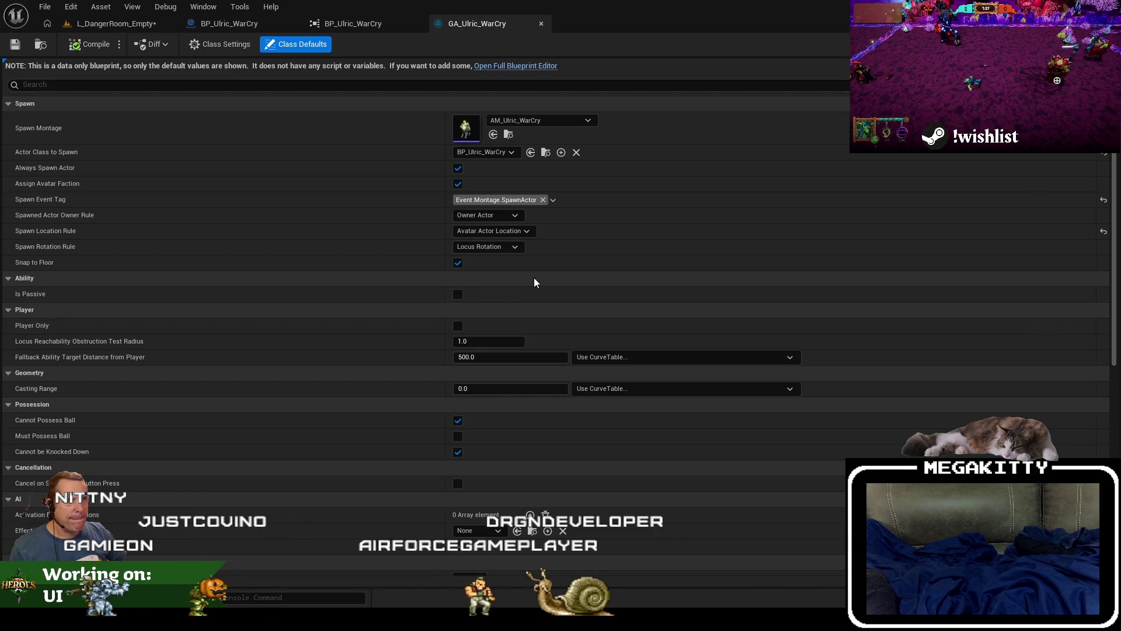
Step: Close the Reference Viewer tab to review GA_Ulric_WarCry's Class Defaults
{"action": "left_click", "coordinate": [418, 23]}
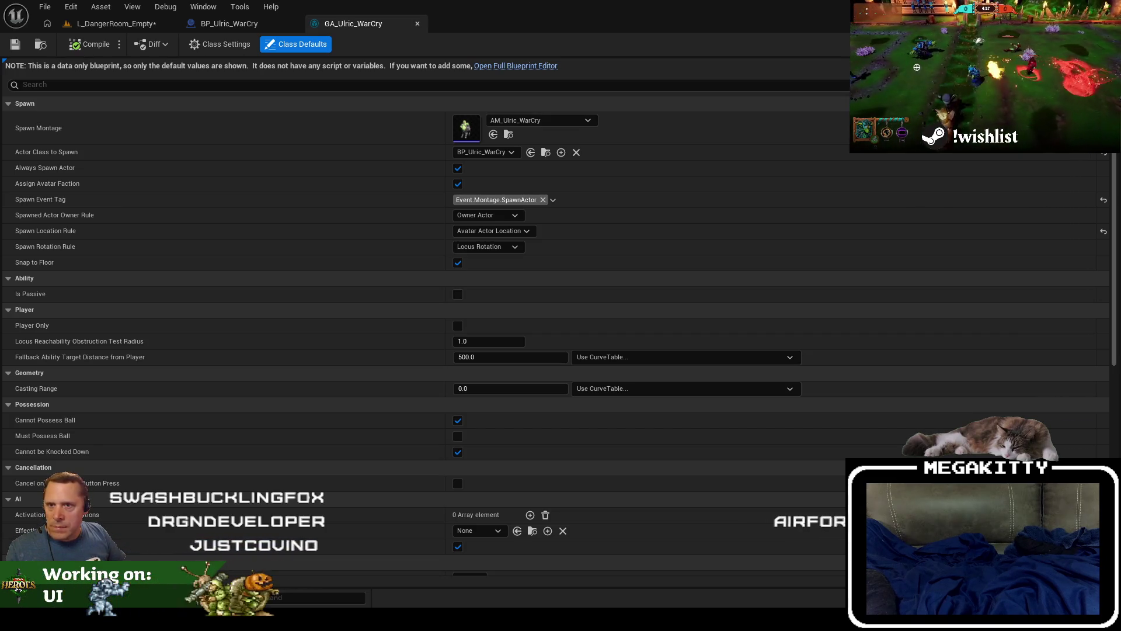
Step: Bring up the FOH-633 Jira ticket, discard an empty comment, and close the ticket page
{"action": "key", "text": "alt+Tab"}
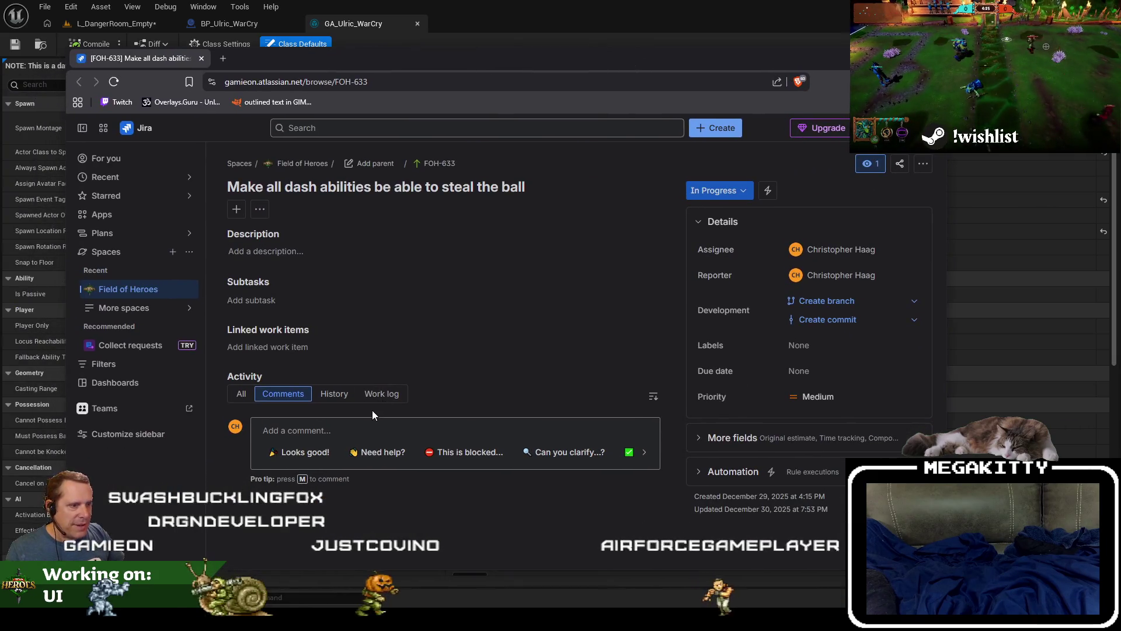
{"action": "left_click", "coordinate": [424, 434]}
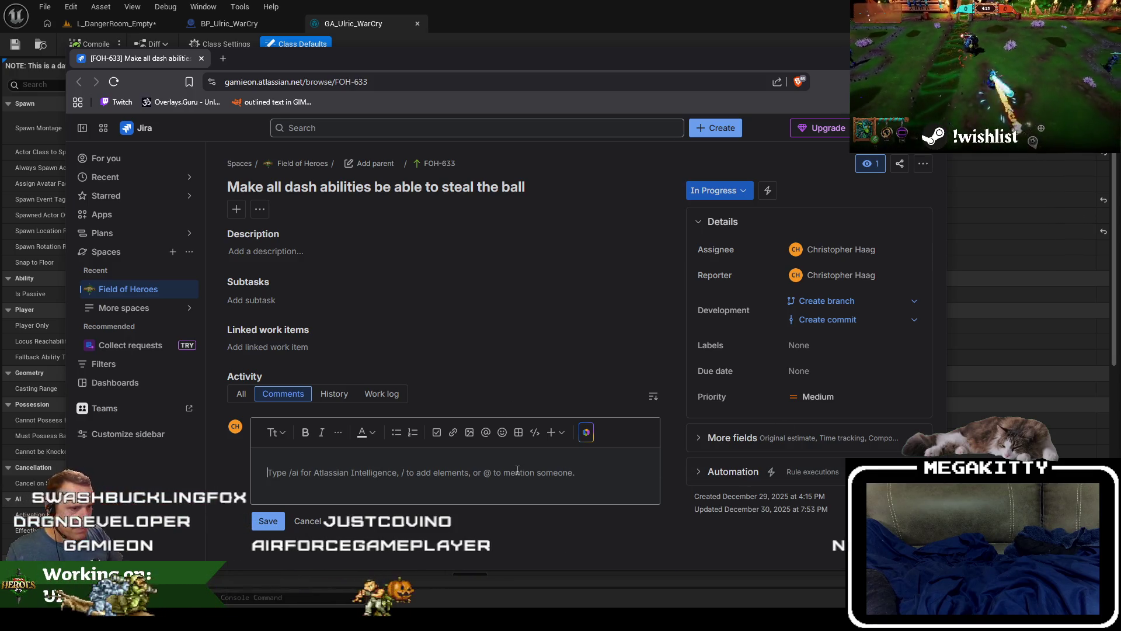
{"action": "left_click", "coordinate": [322, 522]}
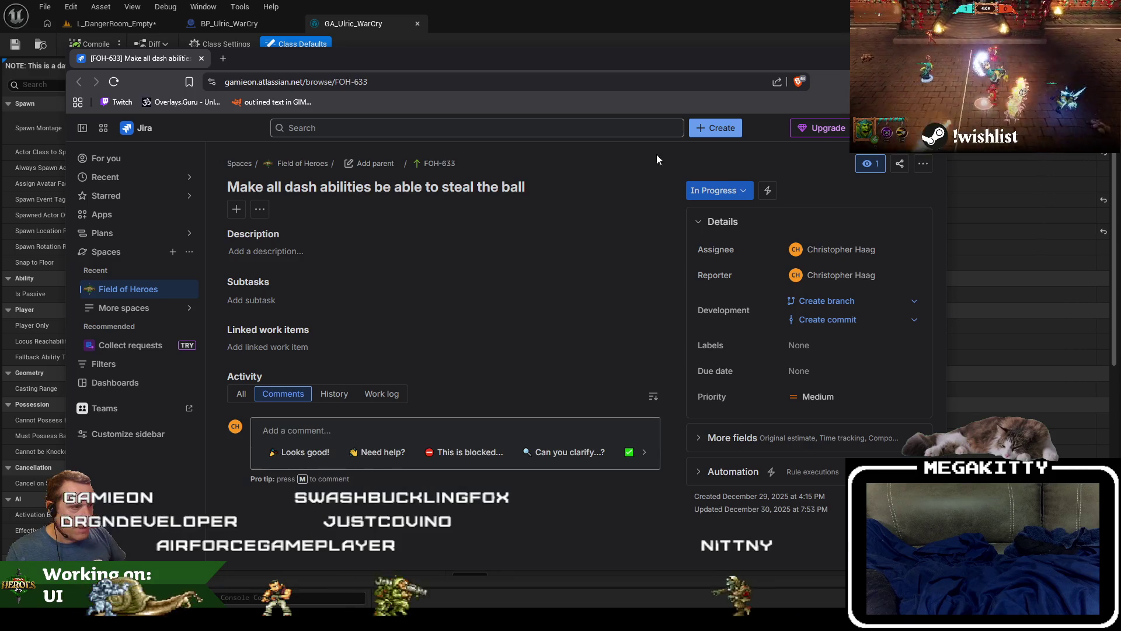
{"action": "middle_click", "coordinate": [147, 63]}
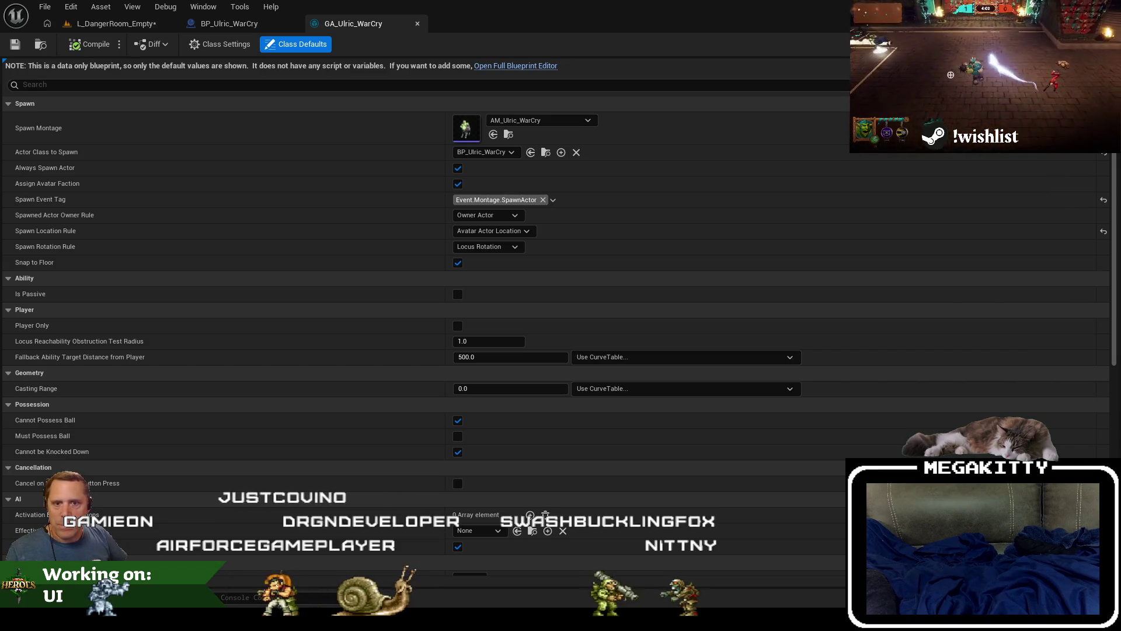
Step: Return to the Jira Default Filter list and scroll to FOH-627 and FOH-628
{"action": "key", "text": "alt+Tab"}
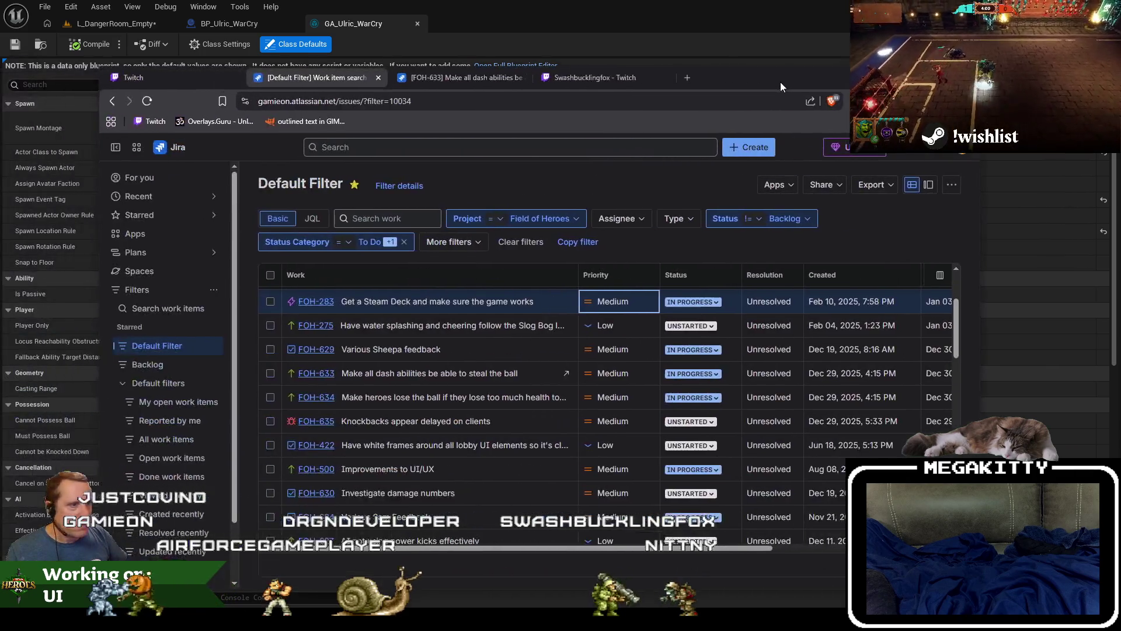
{"action": "scroll", "coordinate": [613, 369], "scroll_direction": "up", "scroll_amount": 2}
{"action": "scroll", "coordinate": [587, 369], "scroll_direction": "down", "scroll_amount": 2}
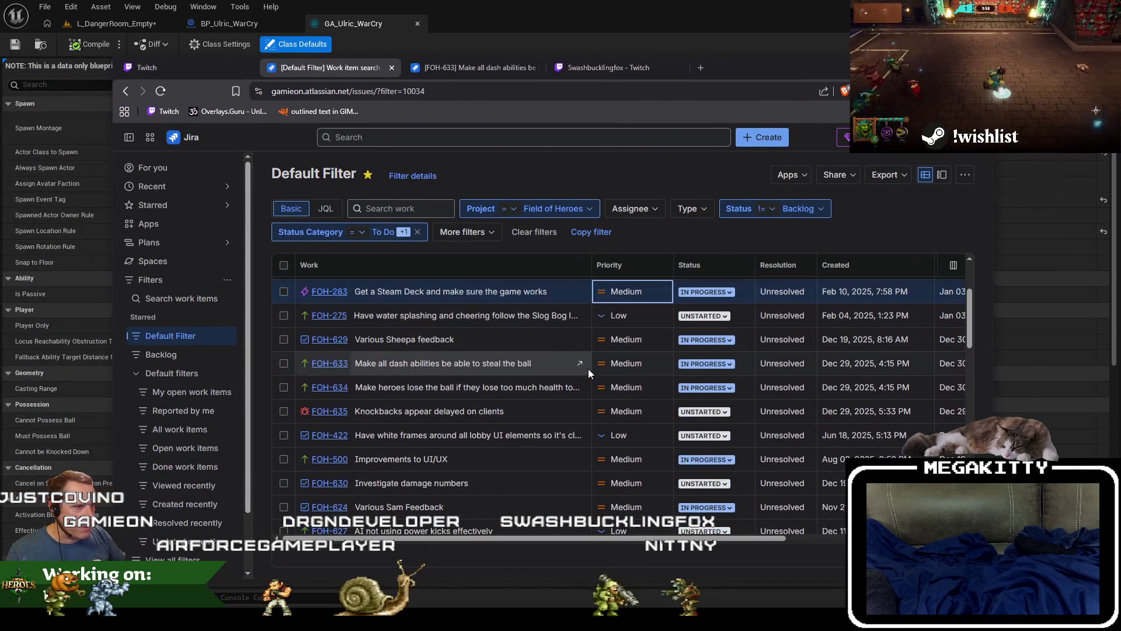
{"action": "scroll", "coordinate": [570, 391], "scroll_direction": "down", "scroll_amount": 3}
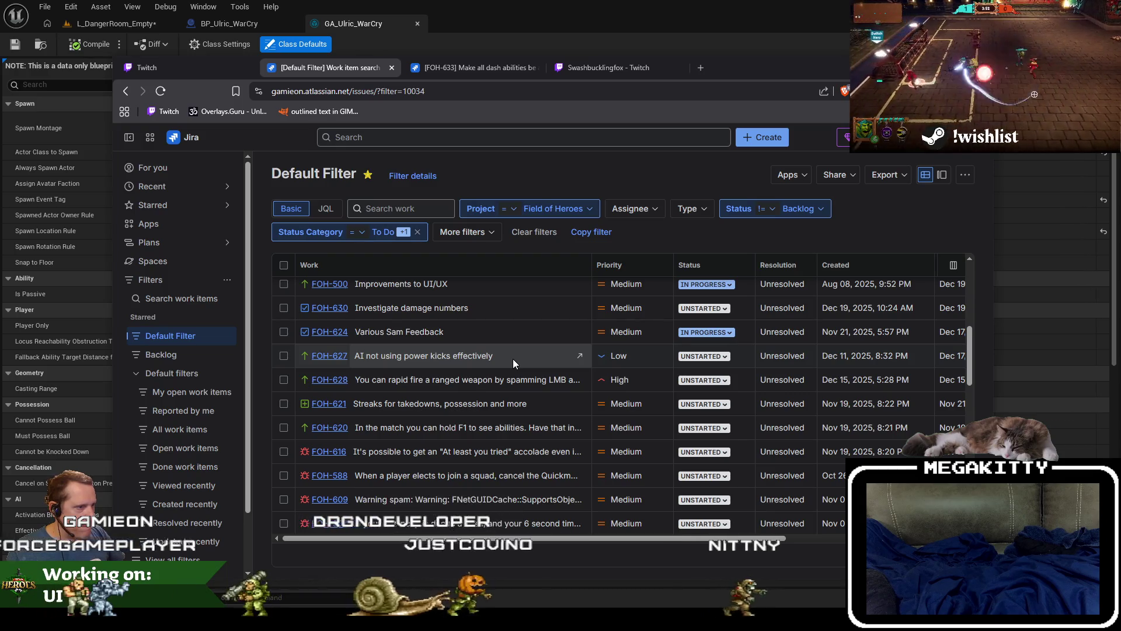
Step: Set FOH-627's status to BACKLOG and lower FOH-628's priority from High to Medium
{"action": "left_click", "coordinate": [700, 360]}
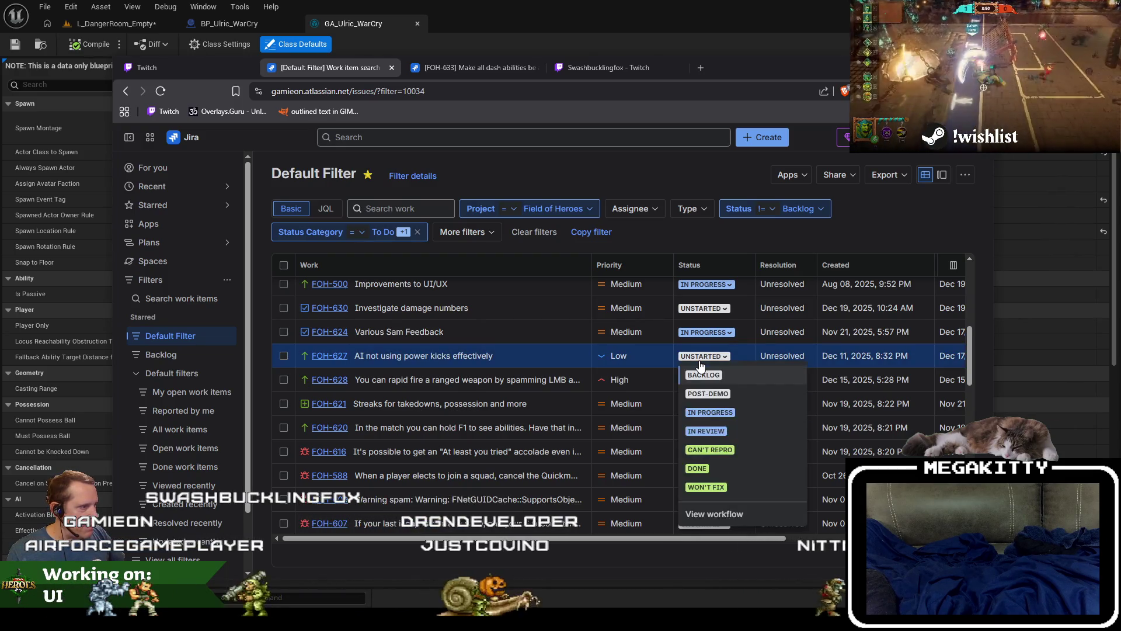
{"action": "left_click", "coordinate": [704, 375]}
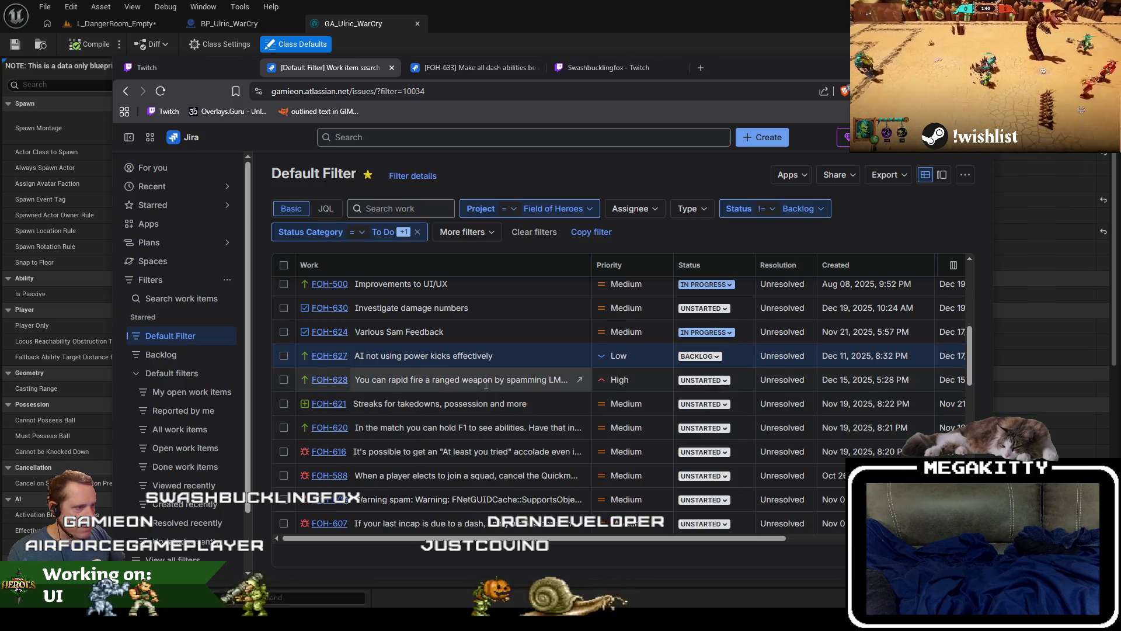
{"action": "left_click", "coordinate": [634, 380]}
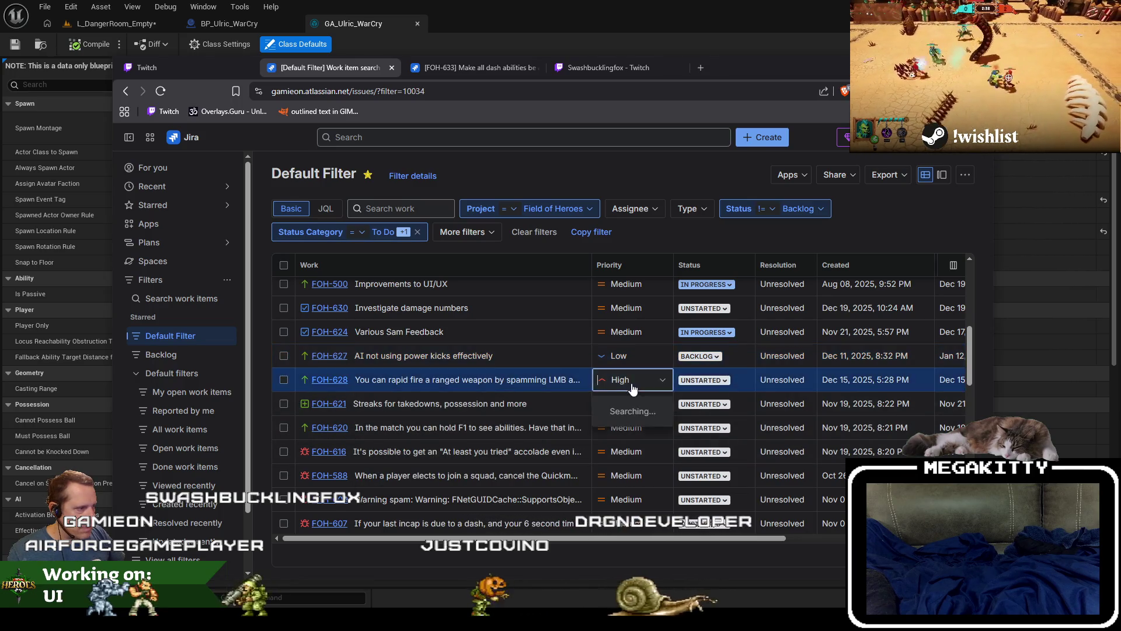
{"action": "left_click", "coordinate": [628, 429]}
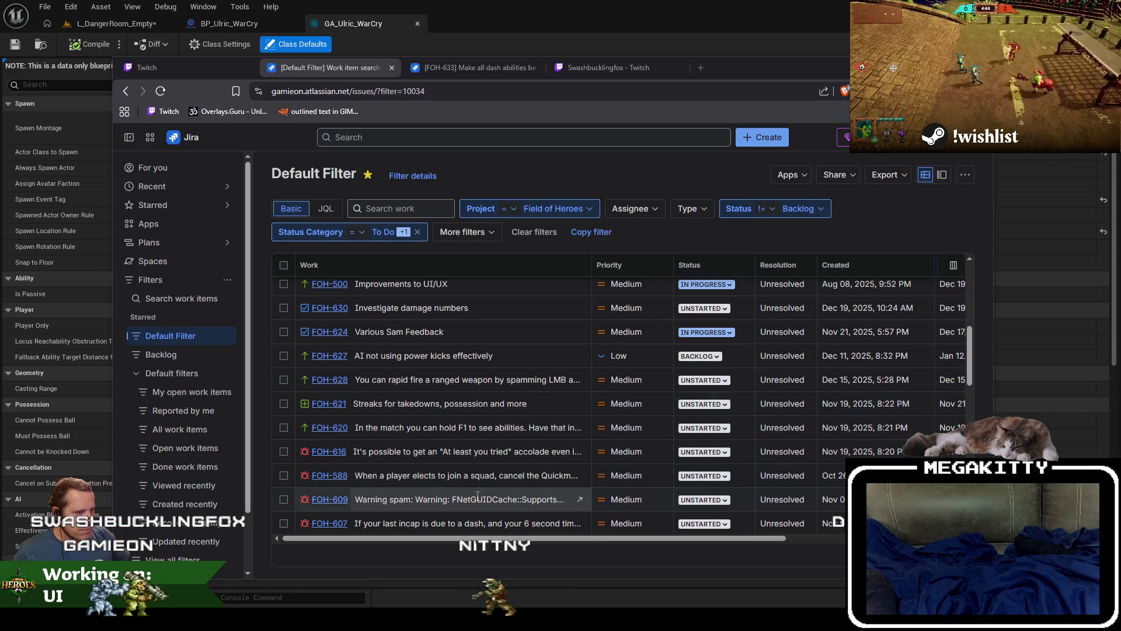
{"action": "middle_click", "coordinate": [330, 506]}
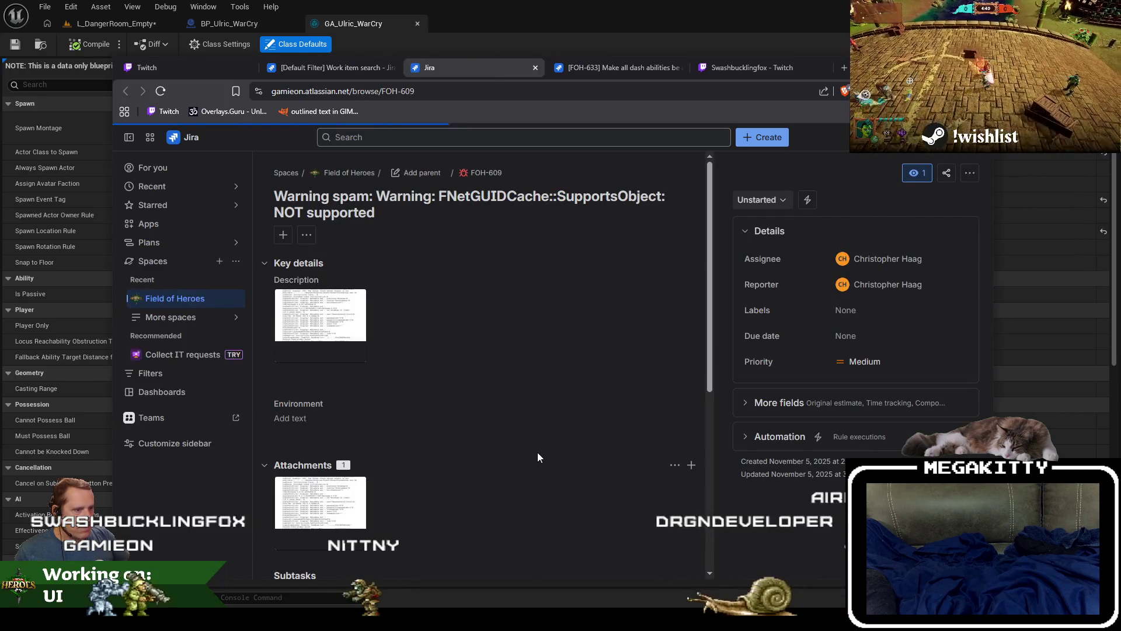
{"action": "scroll", "coordinate": [537, 451], "scroll_direction": "down", "scroll_amount": 5}
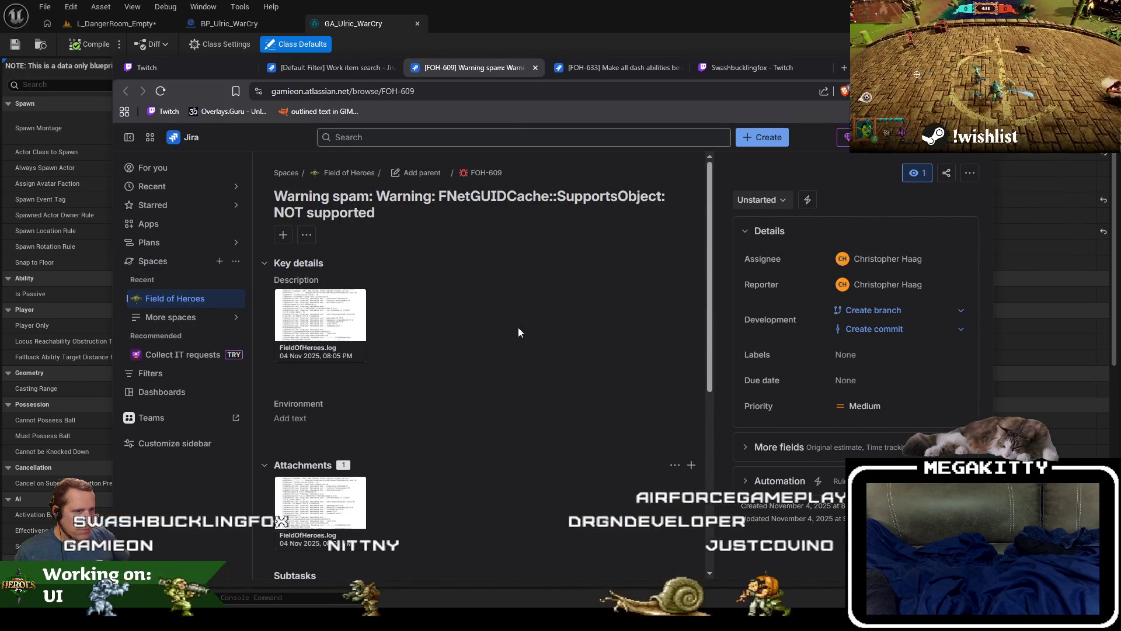
{"action": "key", "text": "ctrl+w"}
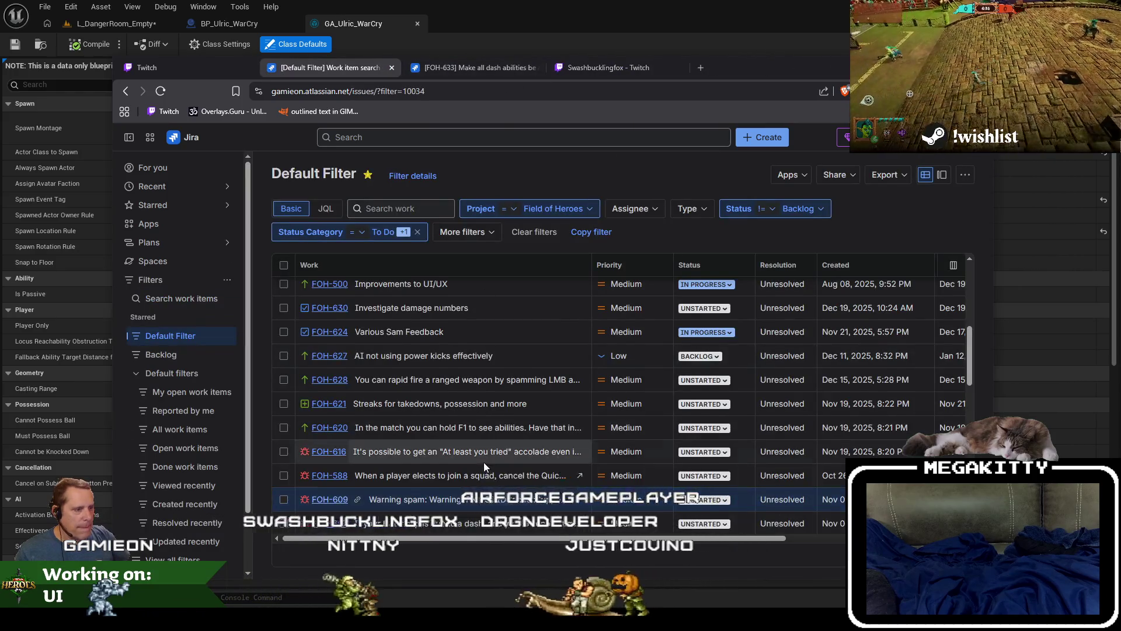
{"action": "scroll", "coordinate": [478, 437], "scroll_direction": "down", "scroll_amount": 1}
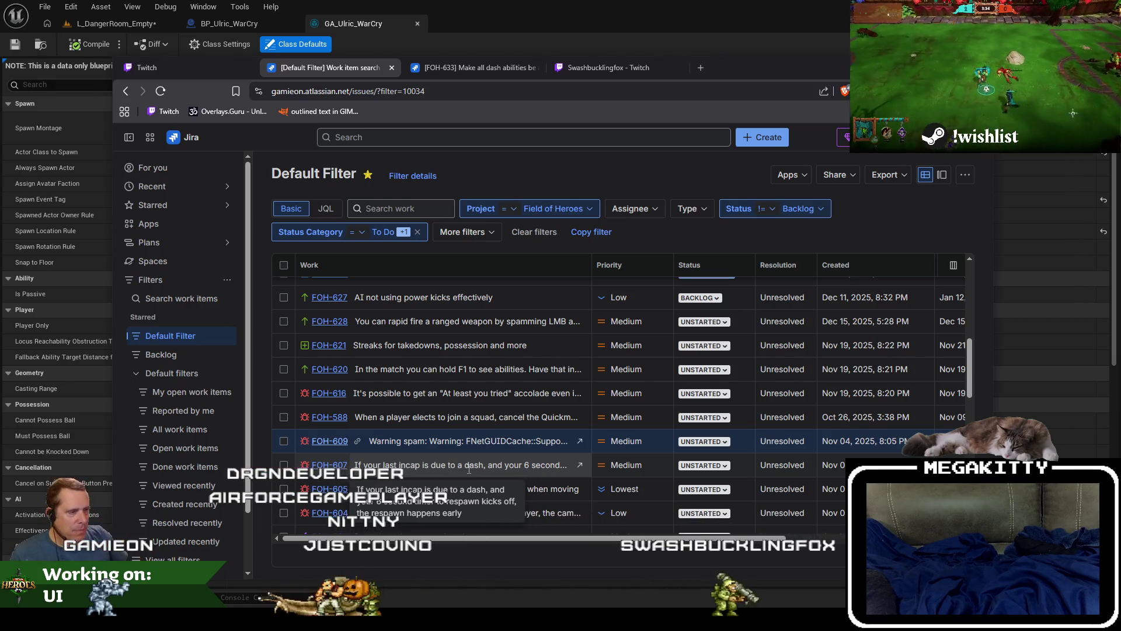
{"action": "scroll", "coordinate": [488, 399], "scroll_direction": "up", "scroll_amount": 2}
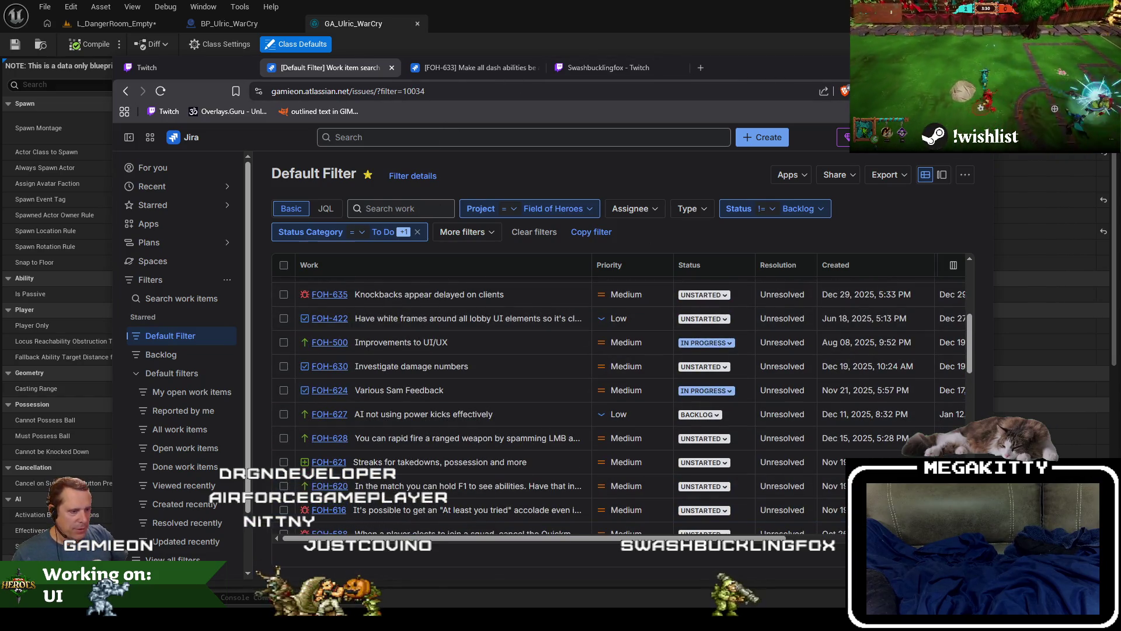
{"action": "key", "text": "alt+Tab"}
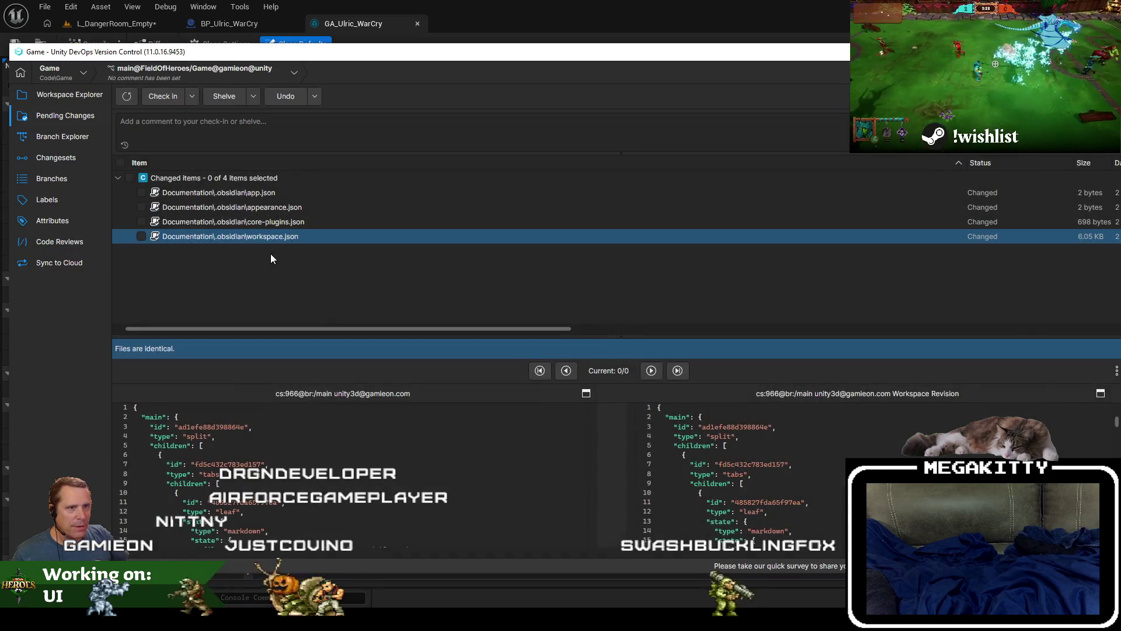
{"action": "key", "text": "alt+Tab"}
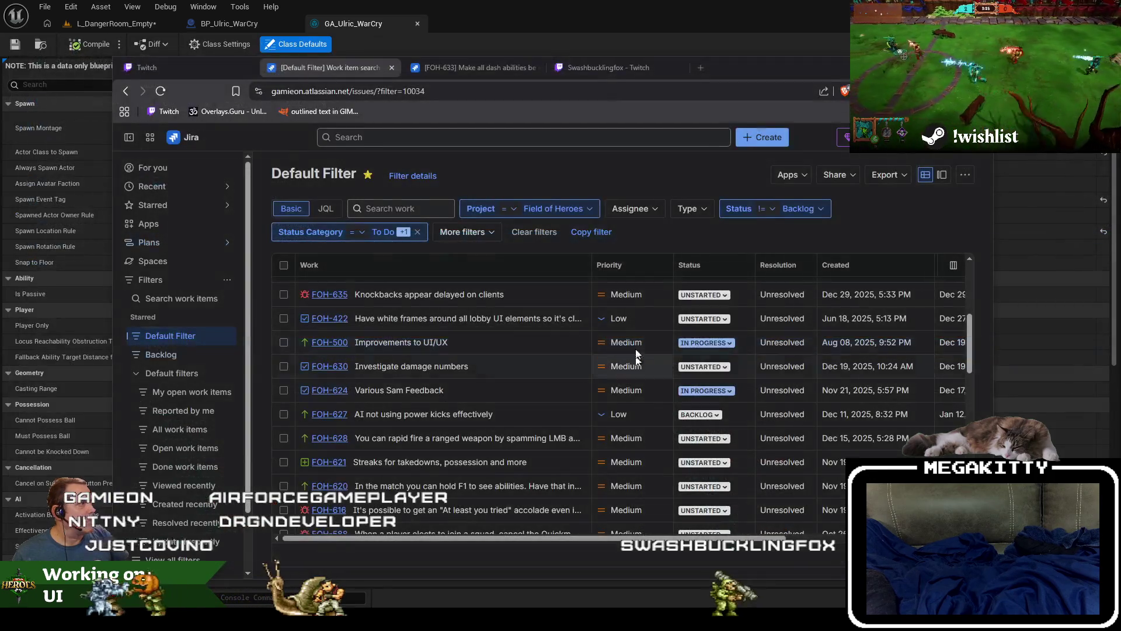
Step: Switch Unreal to the L_DangerRoom_Empty level, then return to the Jira list
{"action": "left_click", "coordinate": [581, 6]}
{"action": "left_click", "coordinate": [143, 26]}
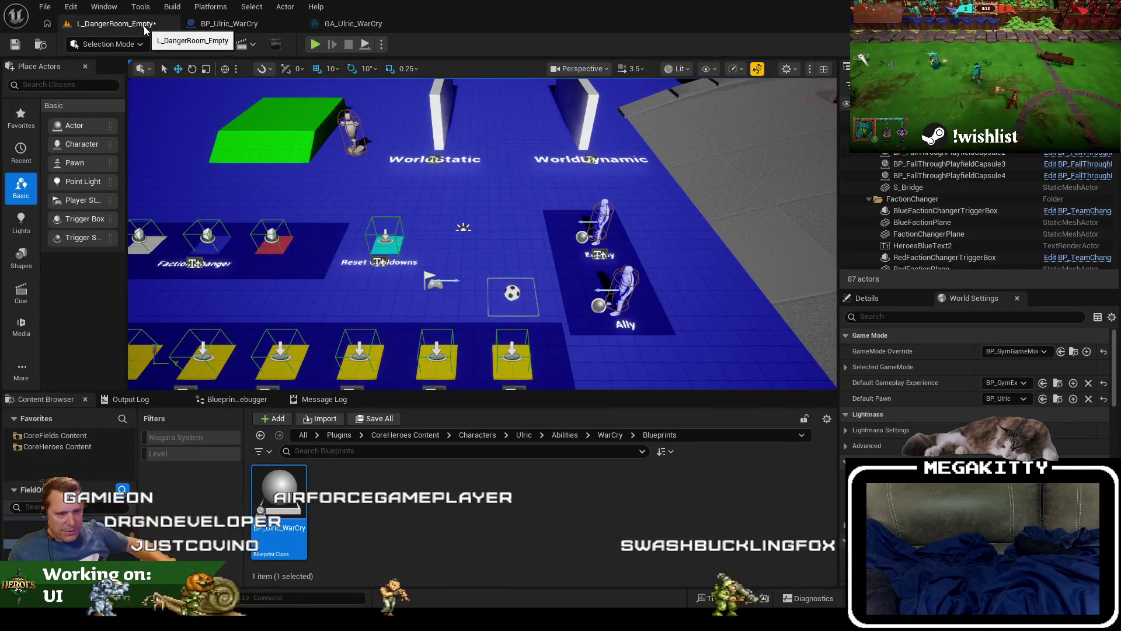
{"action": "key", "text": "alt+Tab"}
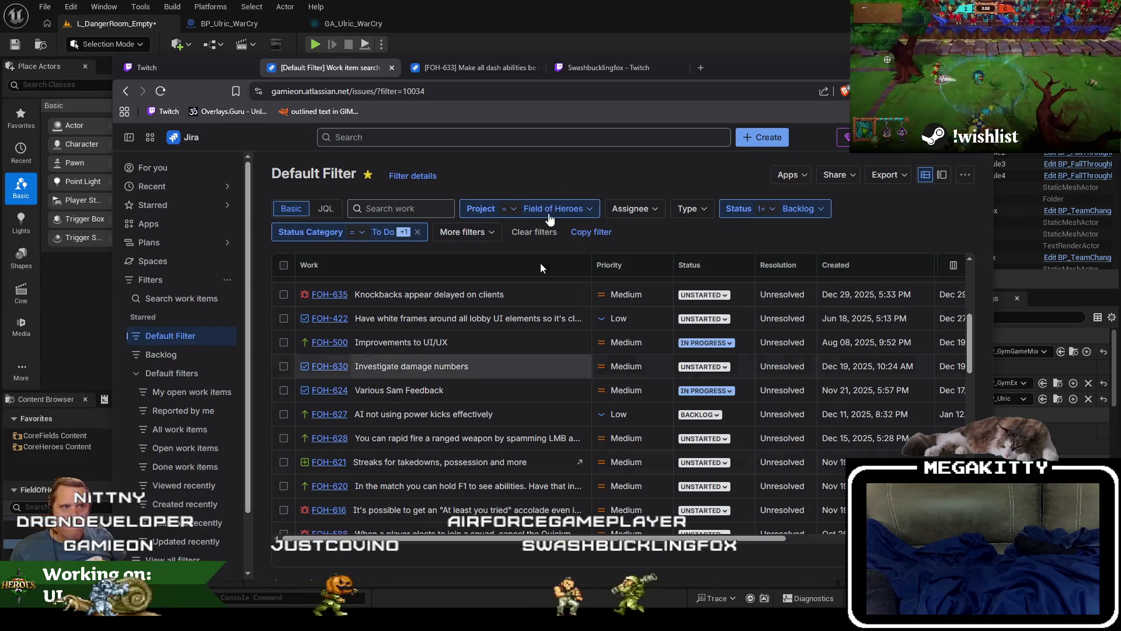
Step: Reposition the browser window, scroll the work-item list, and minimize the browser
{"action": "left_click_drag", "start_coordinate": [750, 69], "coordinate": [705, 56]}
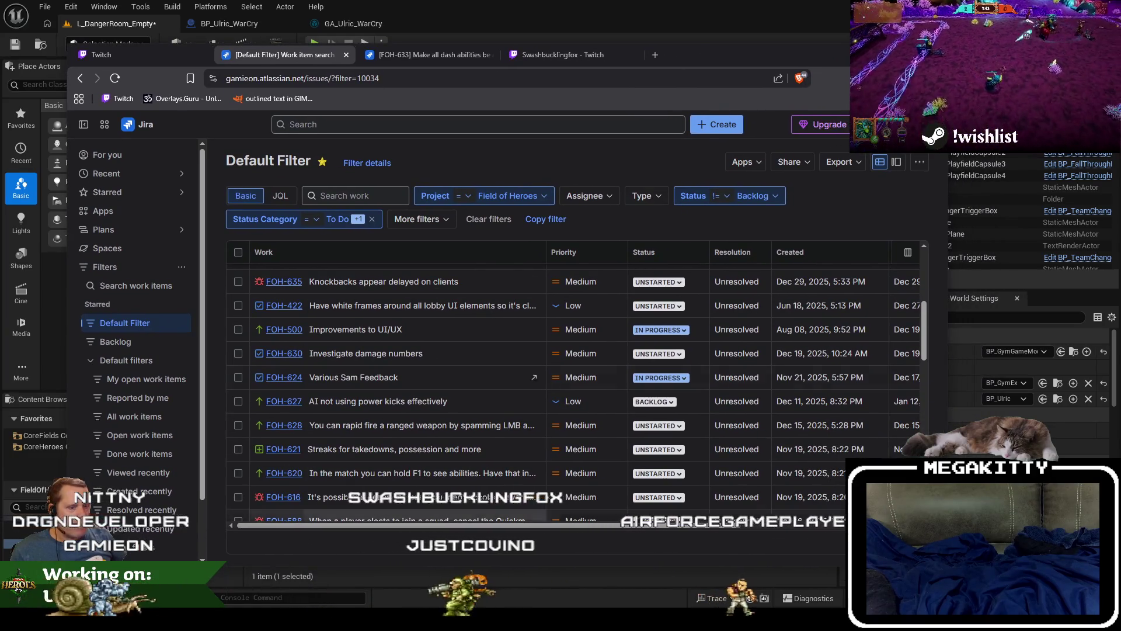
{"action": "key", "text": "super"}
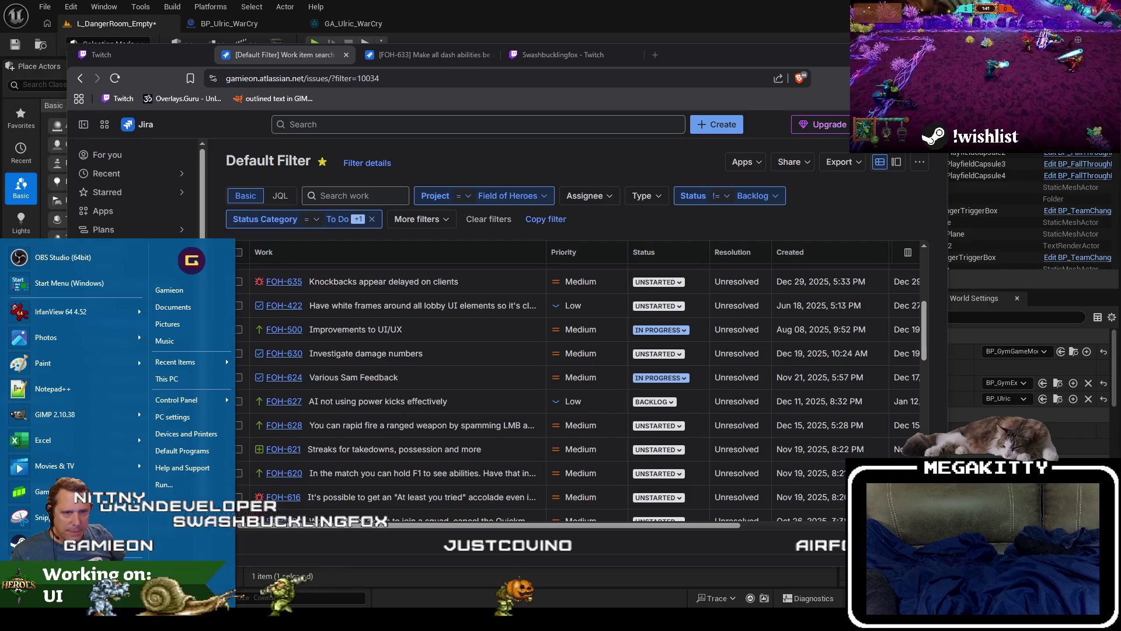
{"action": "mouse_move", "coordinate": [807, 63]}
{"action": "left_mouse_down"}
{"action": "mouse_move", "coordinate": [176, 59]}
{"action": "mouse_move", "coordinate": [836, 33]}
{"action": "left_mouse_up"}
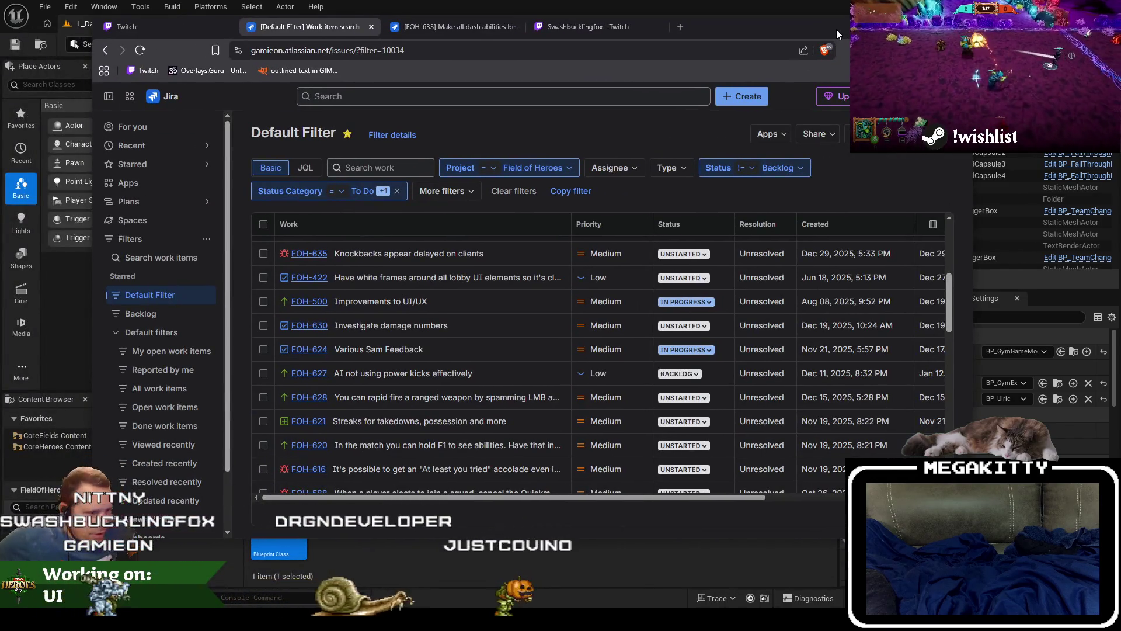
{"action": "scroll", "coordinate": [397, 388], "scroll_direction": "down", "scroll_amount": 3}
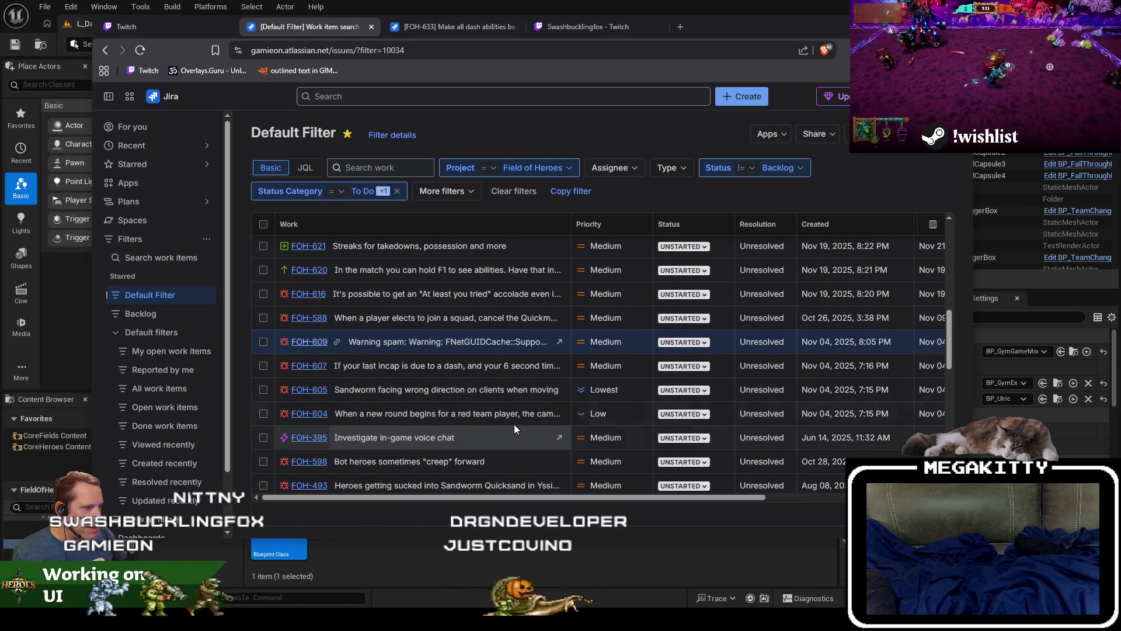
{"action": "scroll", "coordinate": [513, 422], "scroll_direction": "down", "scroll_amount": 1}
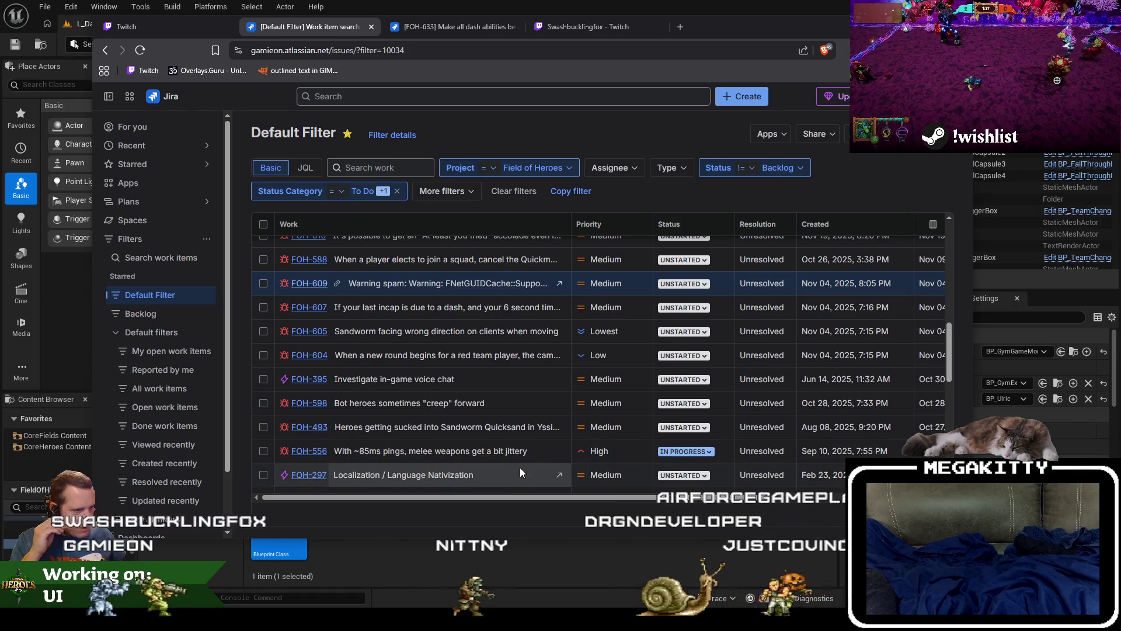
{"action": "left_click", "coordinate": [902, 25]}
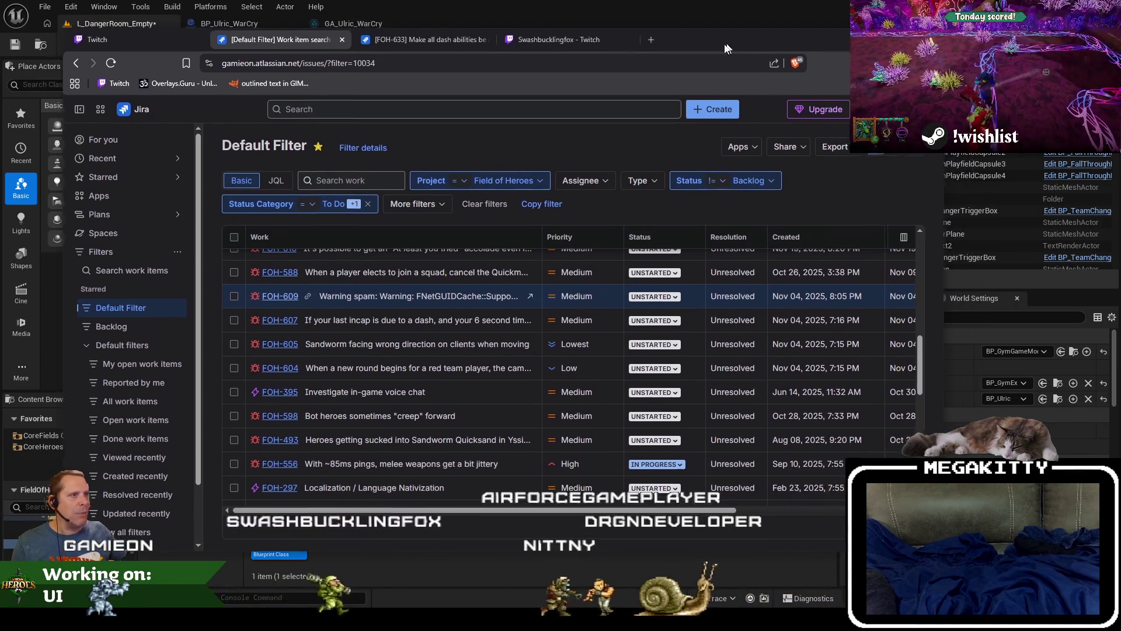